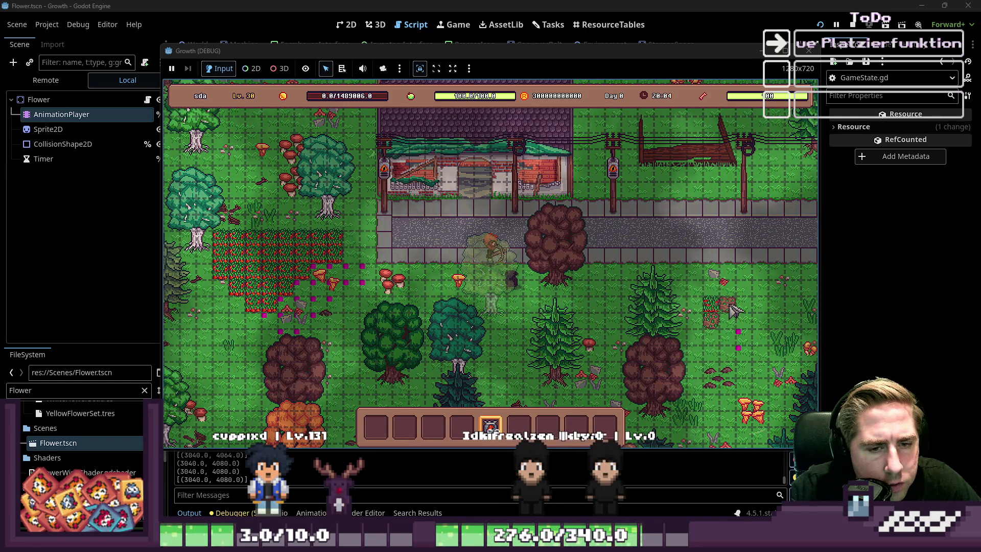
# Place one more tilled-soil tile, close the game, and return to GlobalData.gd line 1094
pyautogui.click(749, 321)
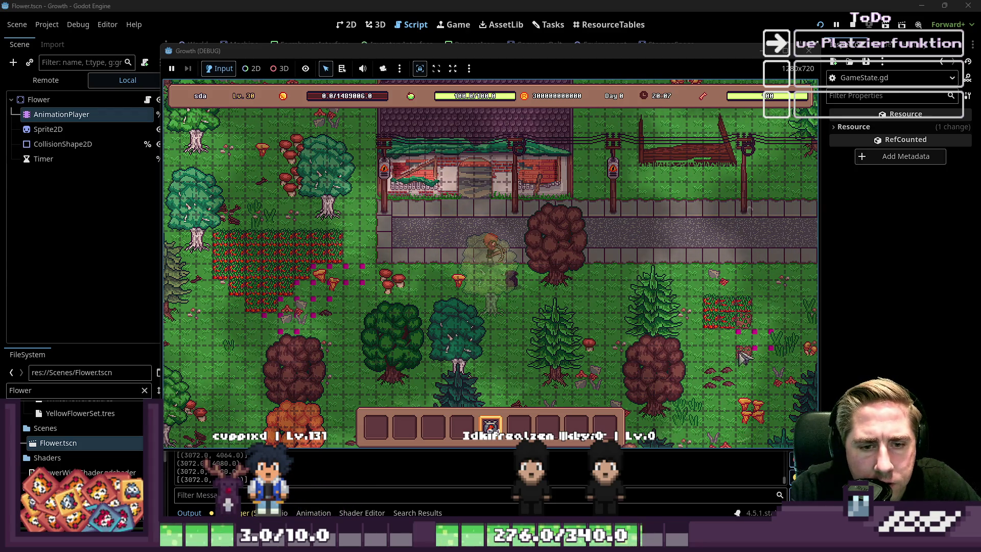
pyautogui.click(808, 50)
pyautogui.click(519, 270)
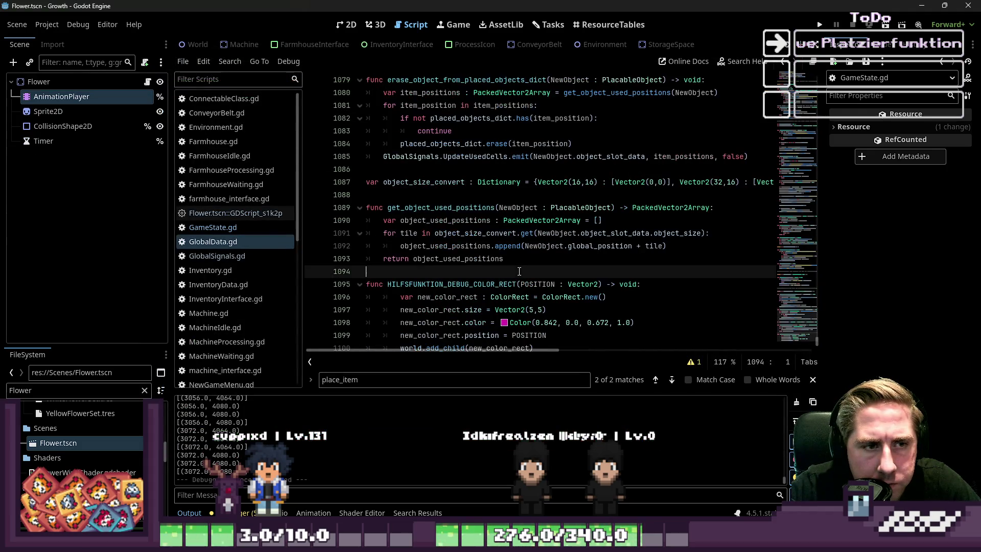
pyautogui.click(426, 208)
pyautogui.doubleClick(424, 181)
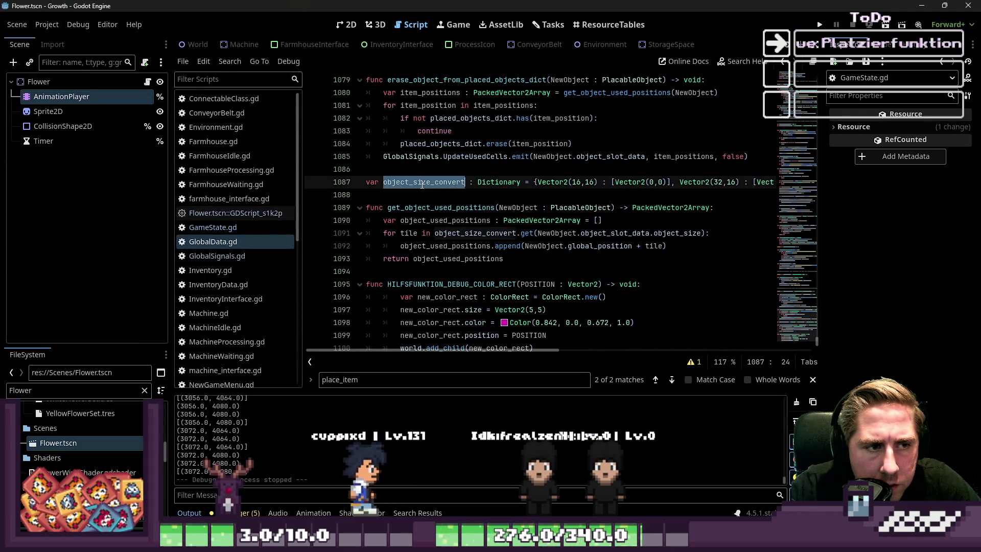
pyautogui.doubleClick(426, 208)
pyautogui.scroll(2, 460, 258)
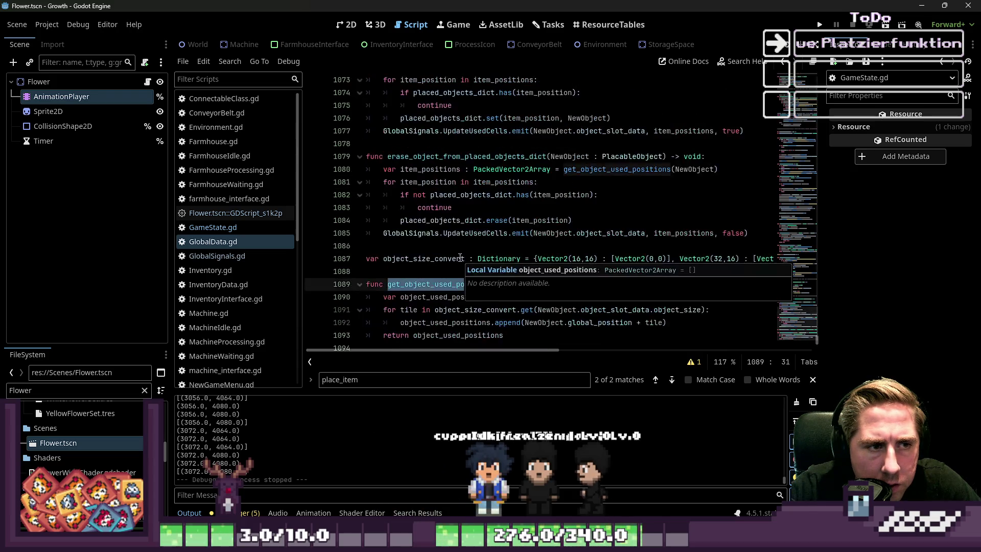
pyautogui.doubleClick(433, 234)
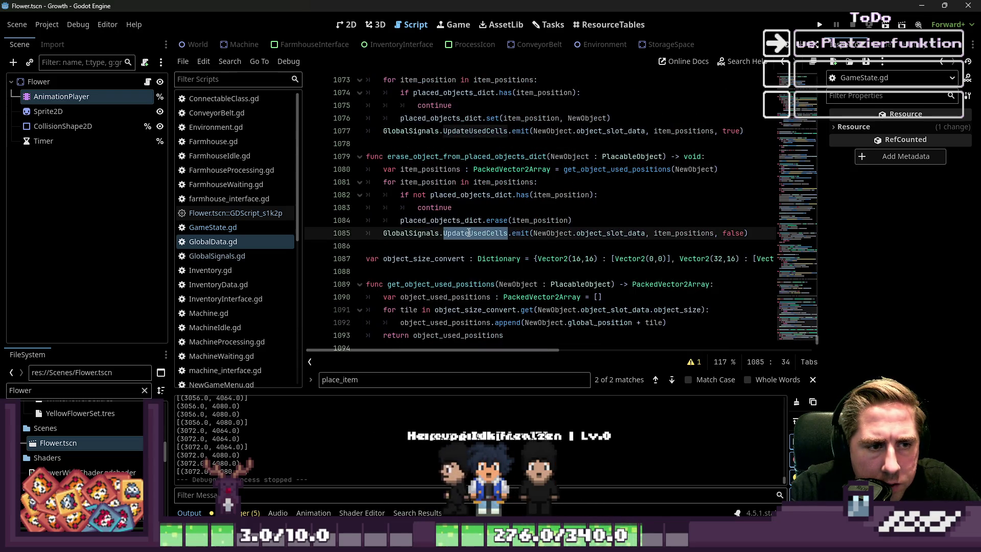
pyautogui.moveTo(469, 232)
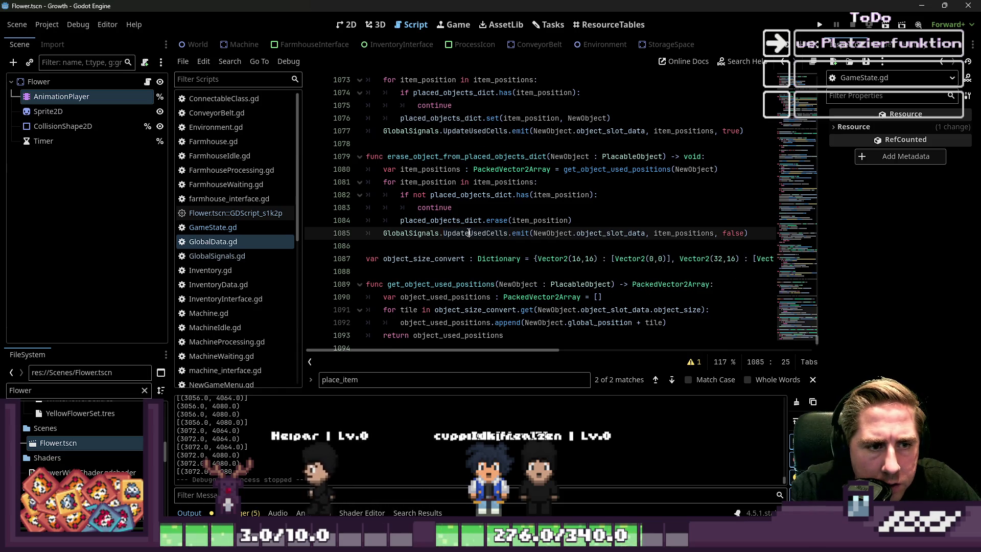
pyautogui.doubleClick(582, 234)
pyautogui.click(582, 234)
pyautogui.click(622, 234)
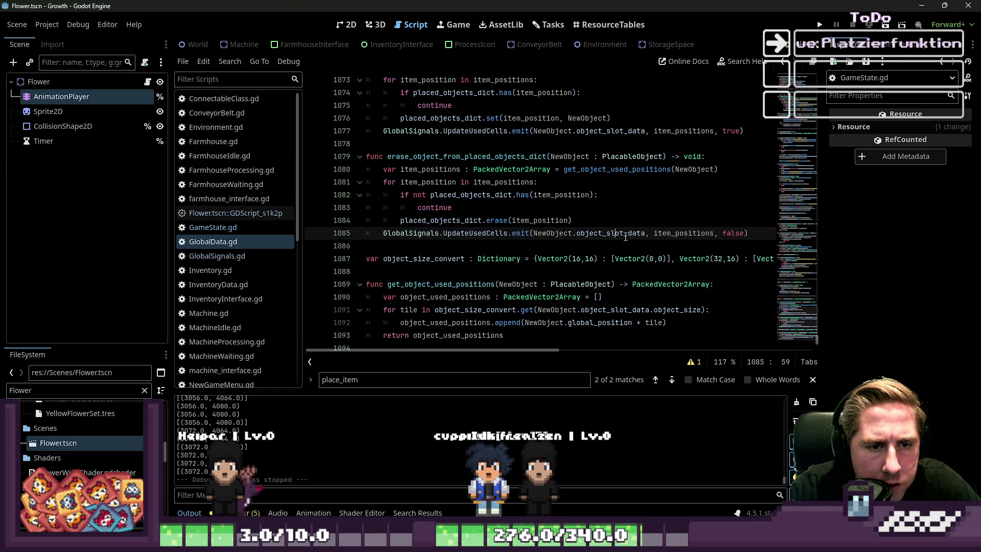
pyautogui.doubleClick(681, 234)
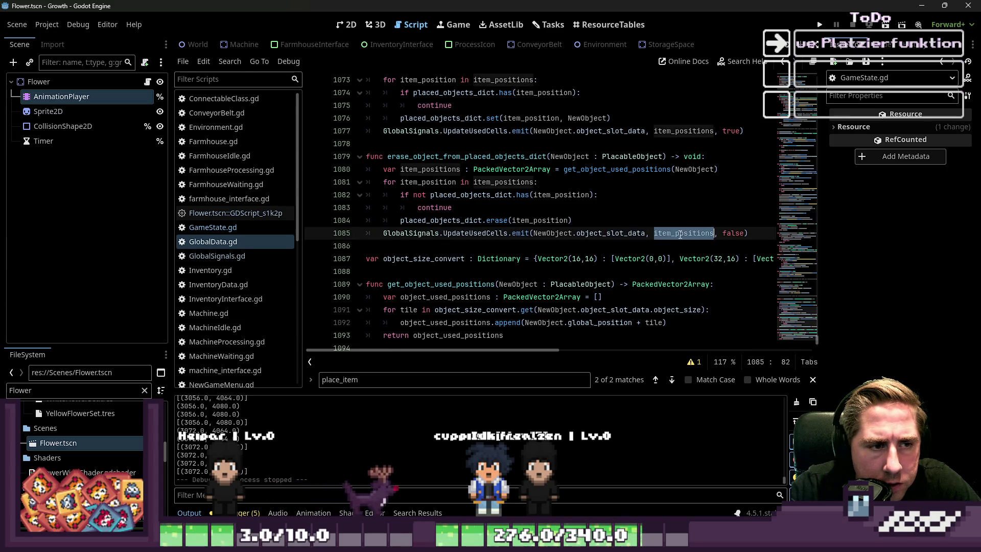
pyautogui.click(444, 234)
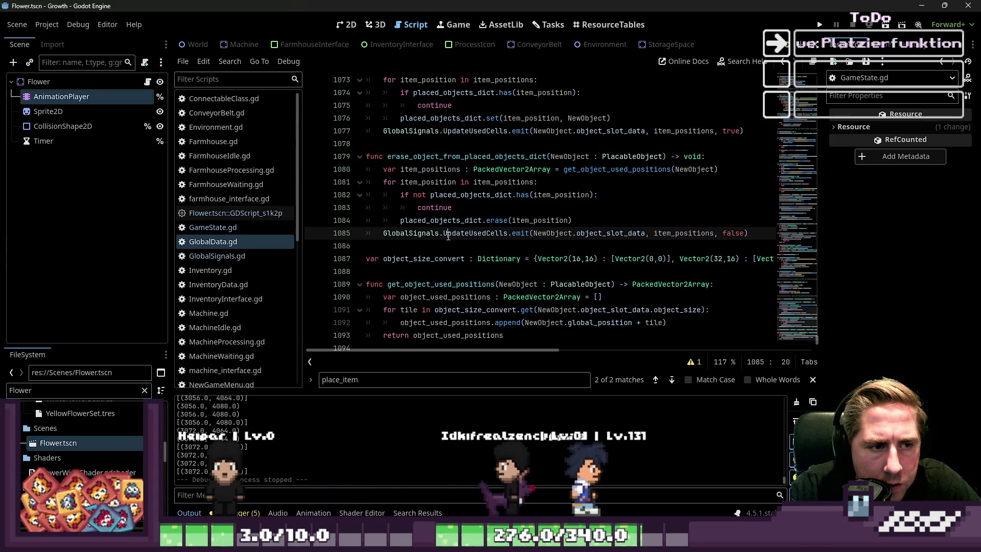
pyautogui.scroll(3, 464, 236)
pyautogui.hotkey('ctrl', 'f')
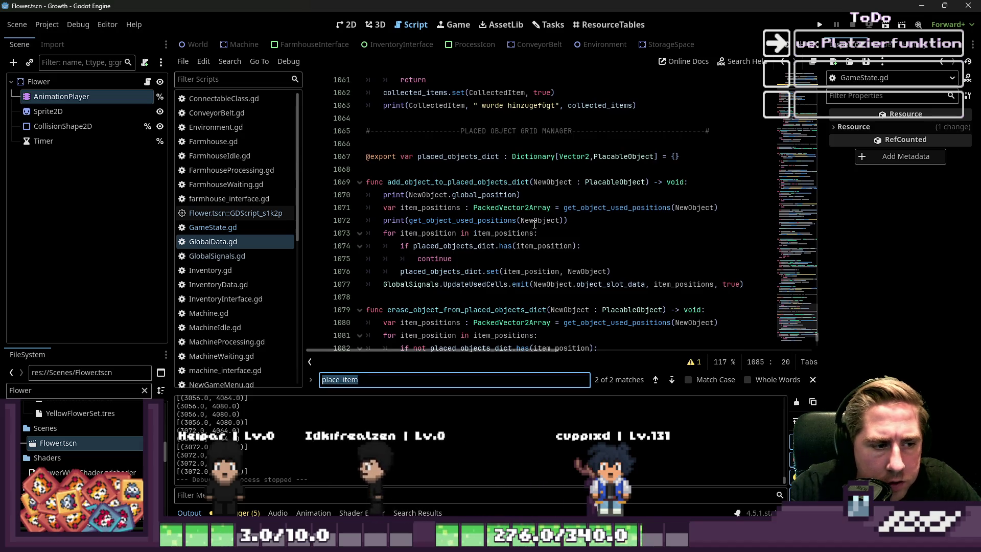
# Search GlobalData.gd for update_used_cells and jump to its definition near line 947
pyautogui.write('update_used')
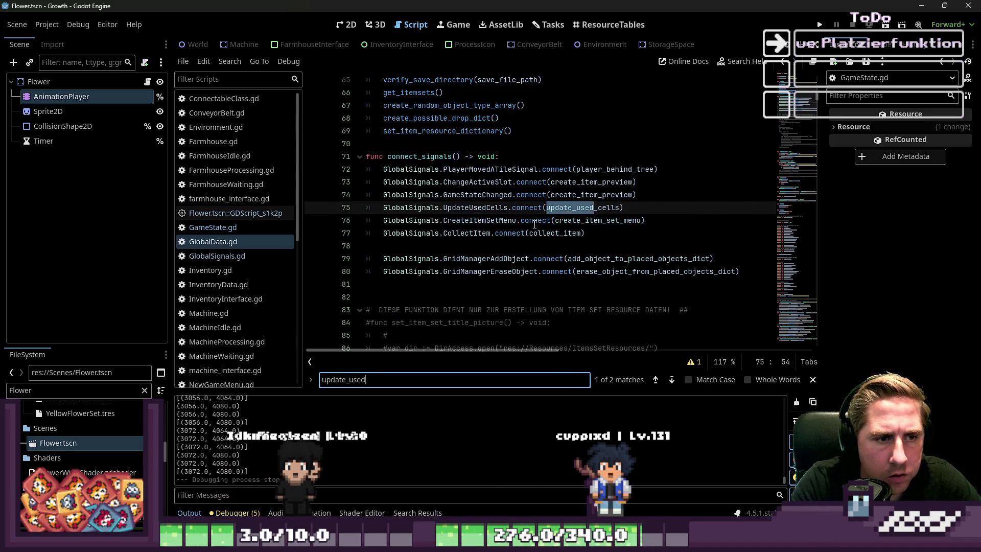
pyautogui.write('_cells')
pyautogui.press('Return')
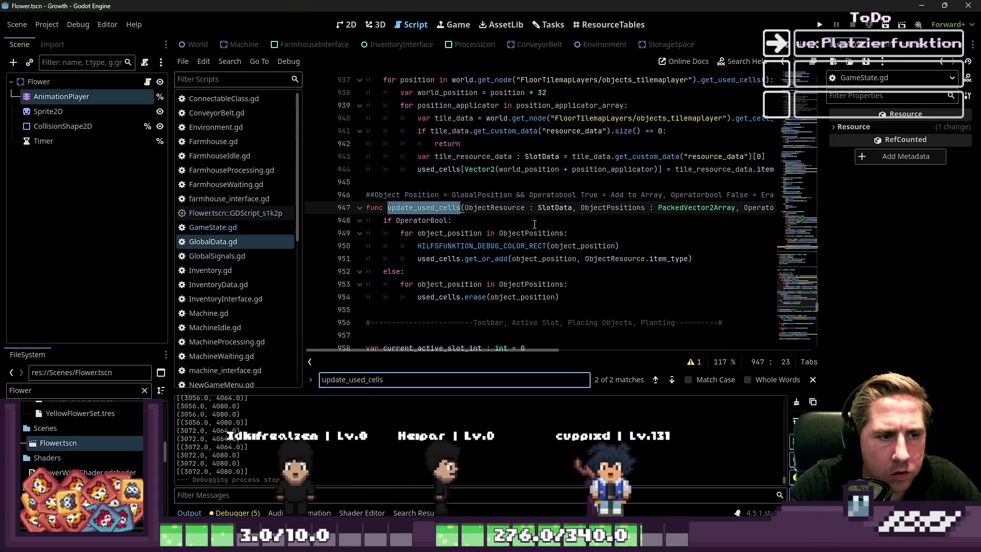
pyautogui.click(470, 182)
pyautogui.click(471, 233)
pyautogui.press('Escape')
# Inspect the loop's used_cells, ObjectPositions, get_or_add and object_position usage
pyautogui.moveTo(471, 233); pyautogui.dragTo(471, 226)
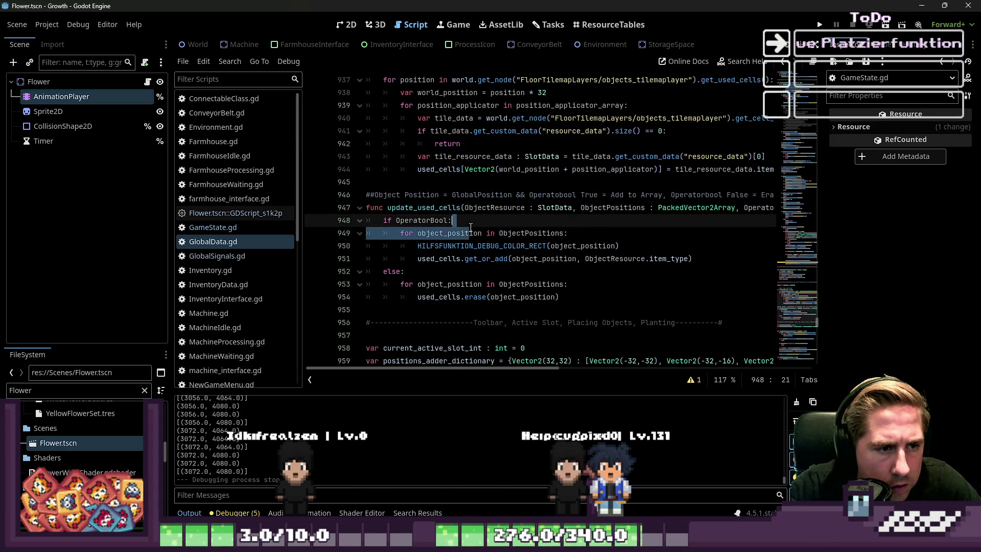
pyautogui.click(451, 247)
pyautogui.doubleClick(445, 259)
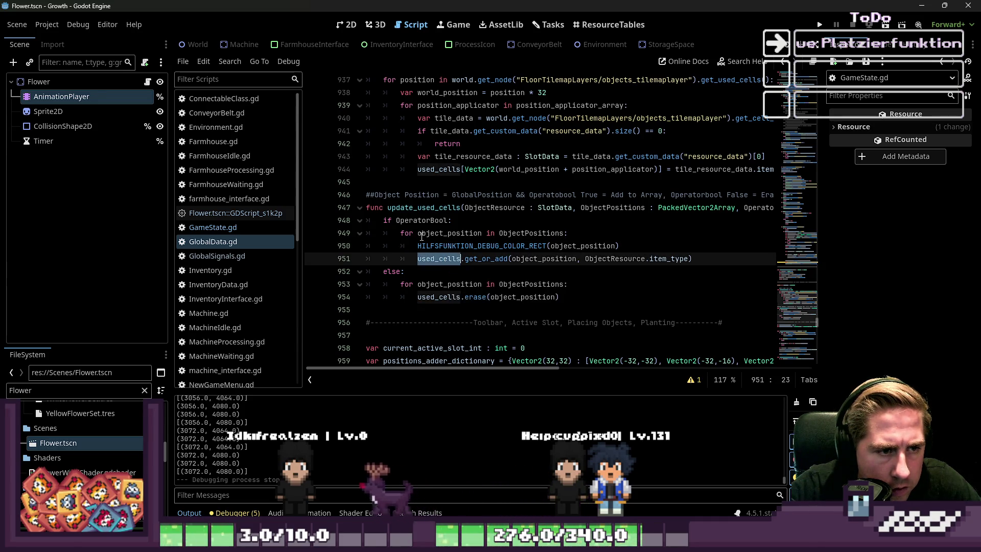
pyautogui.click(512, 234)
pyautogui.doubleClick(513, 234)
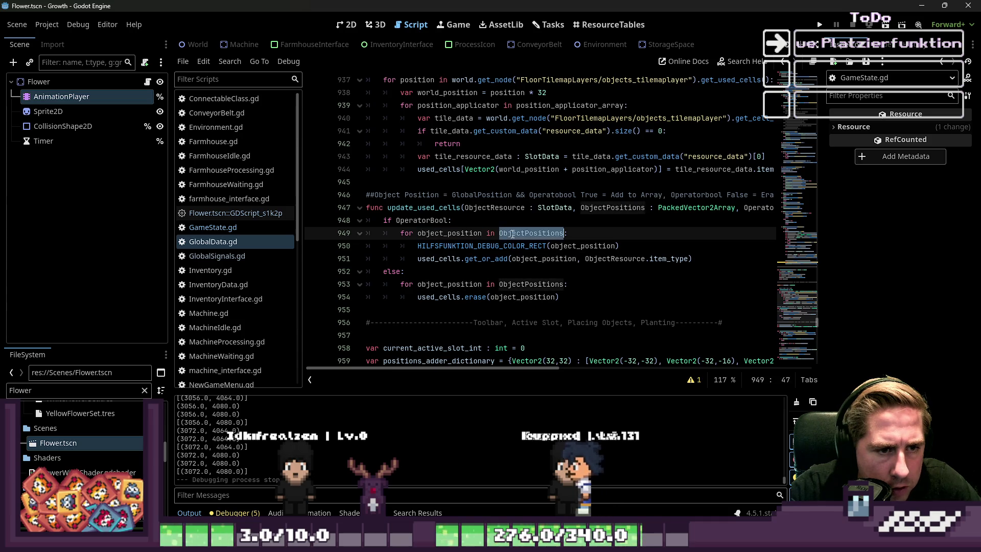
pyautogui.click(462, 233)
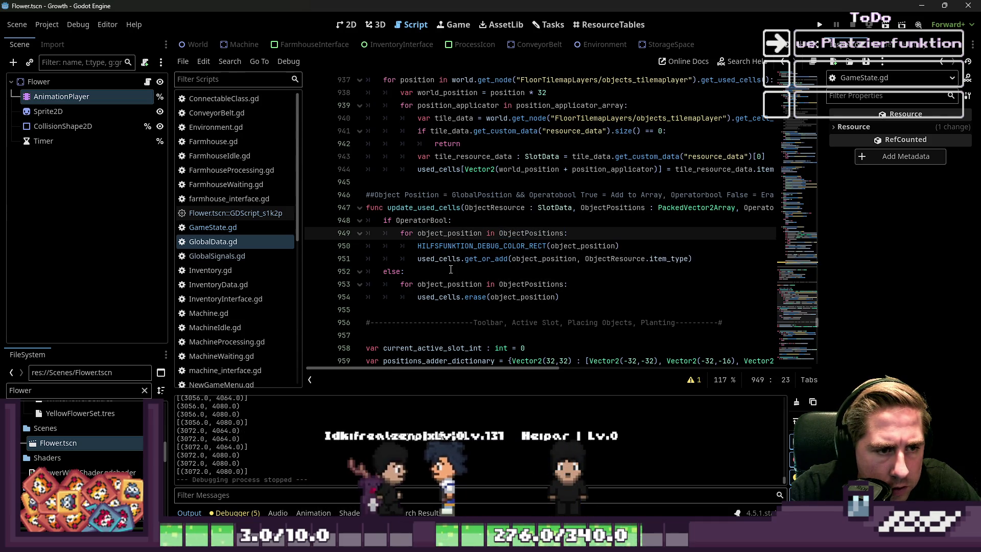
pyautogui.doubleClick(484, 259)
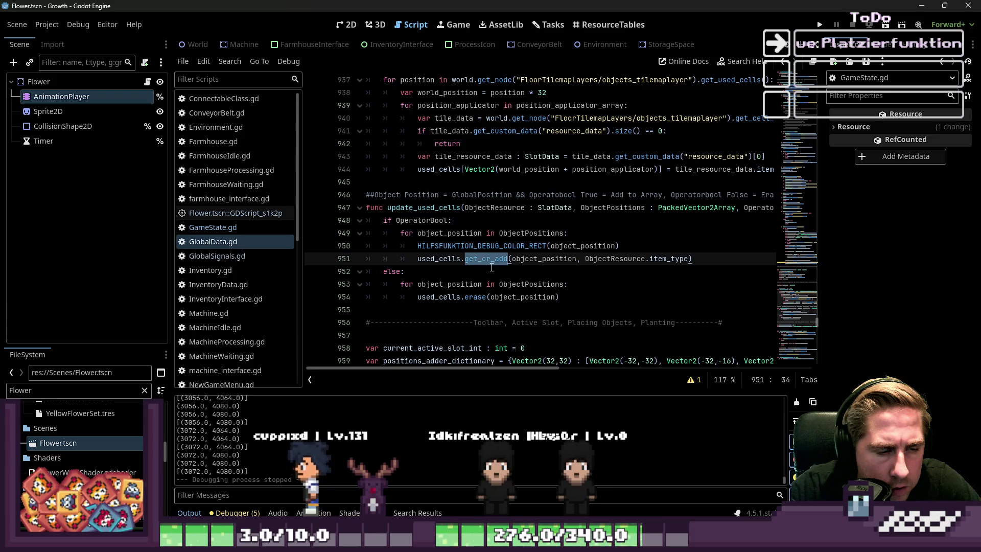
pyautogui.click(669, 261)
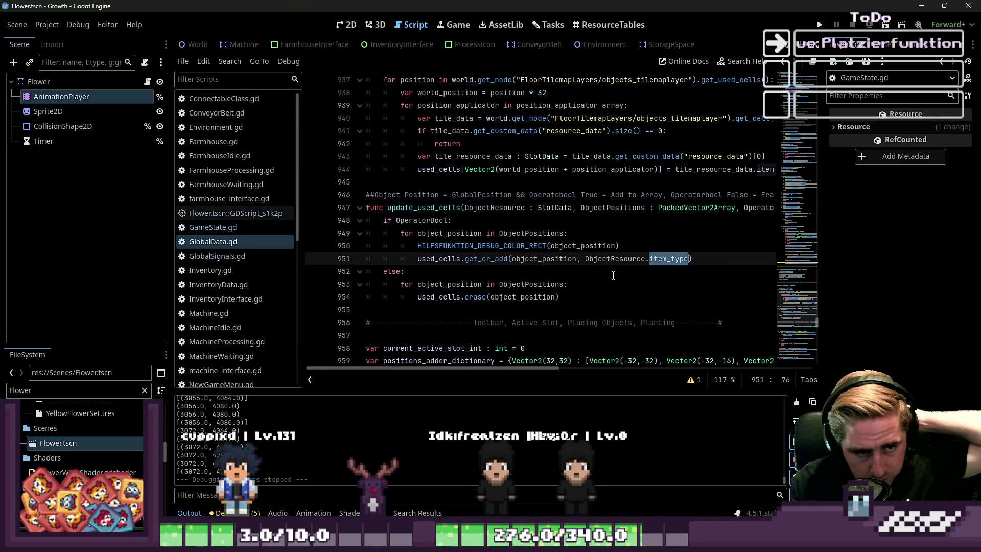
pyautogui.doubleClick(549, 261)
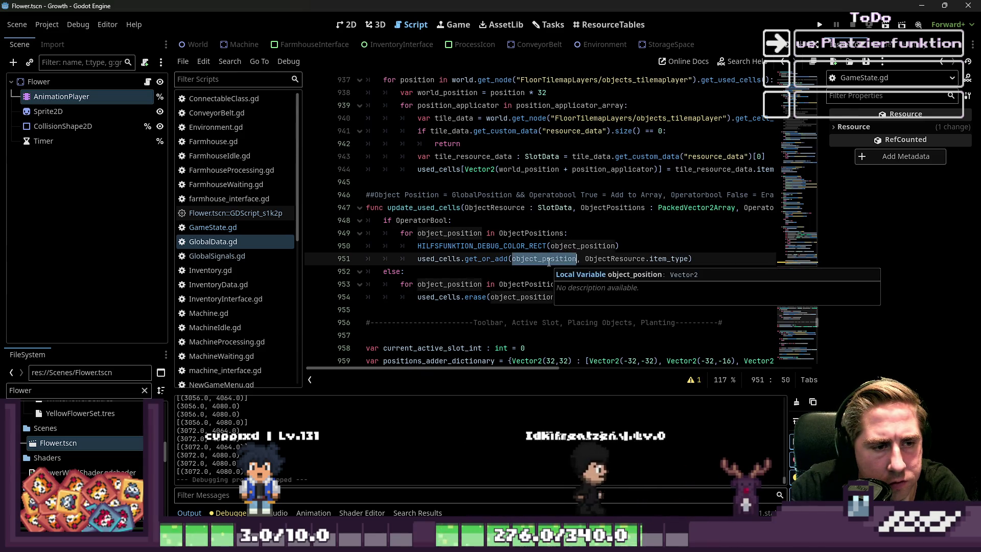
pyautogui.click(627, 246)
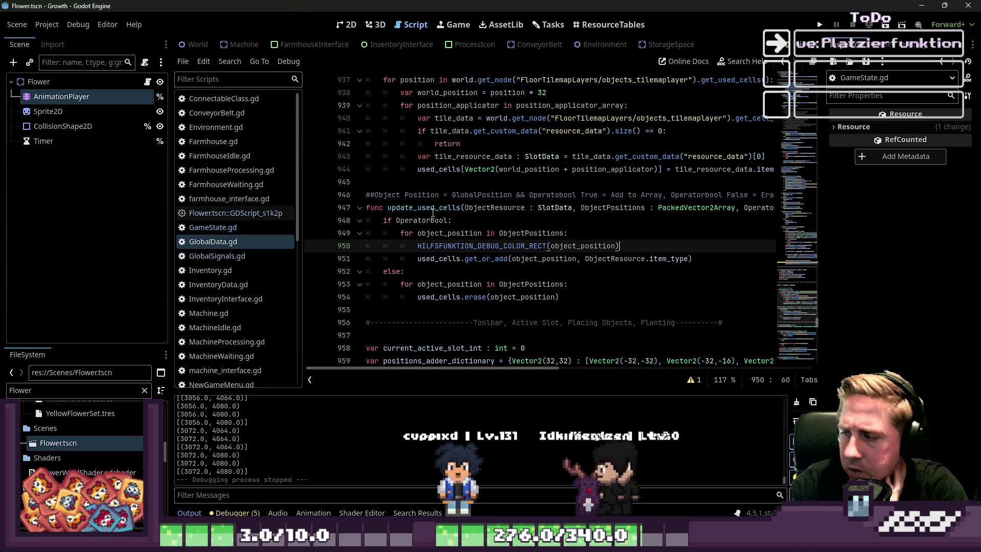
pyautogui.scroll(-5, 423, 160)
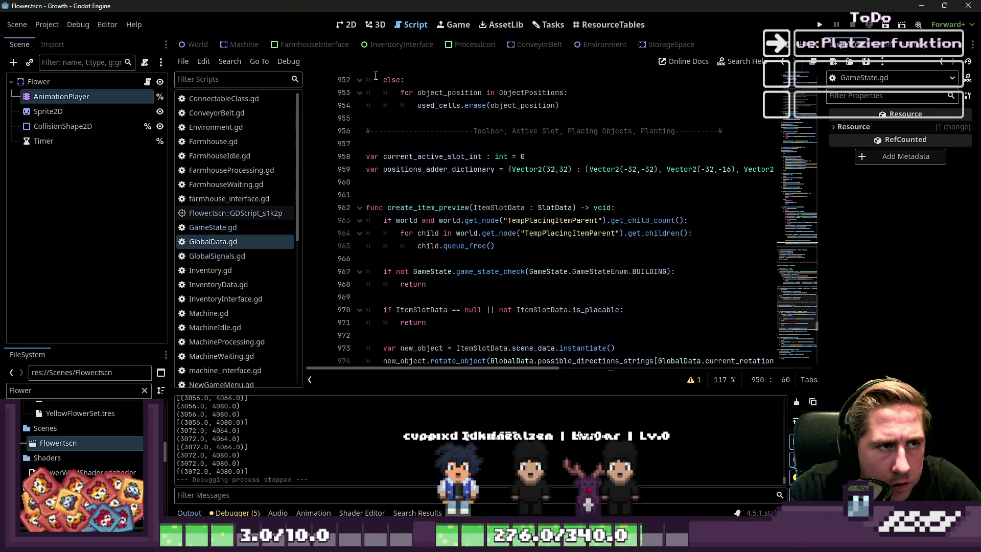
# Toggle Visible Collision Shapes in the Debug menu
pyautogui.click(345, 29)
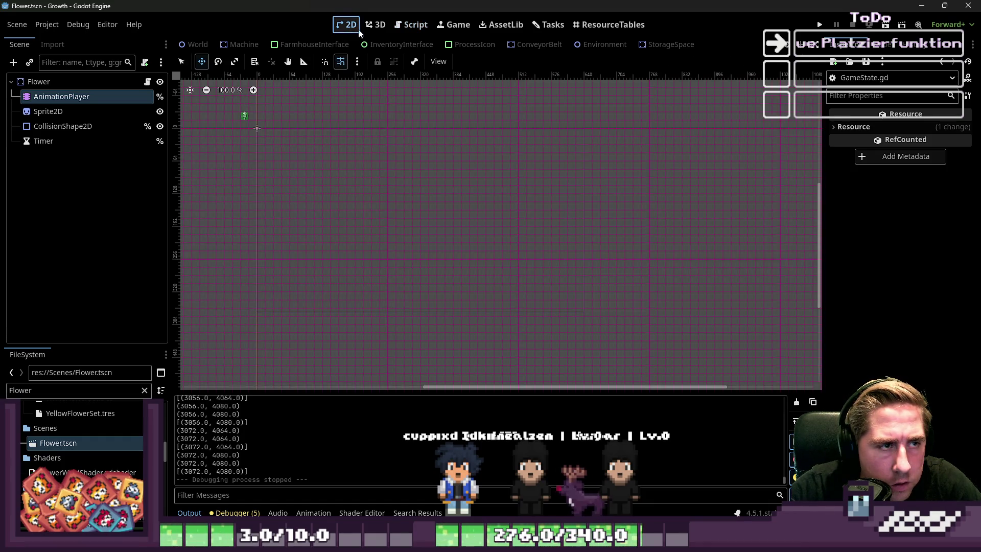
pyautogui.click(412, 25)
pyautogui.scroll(-20, 434, 228)
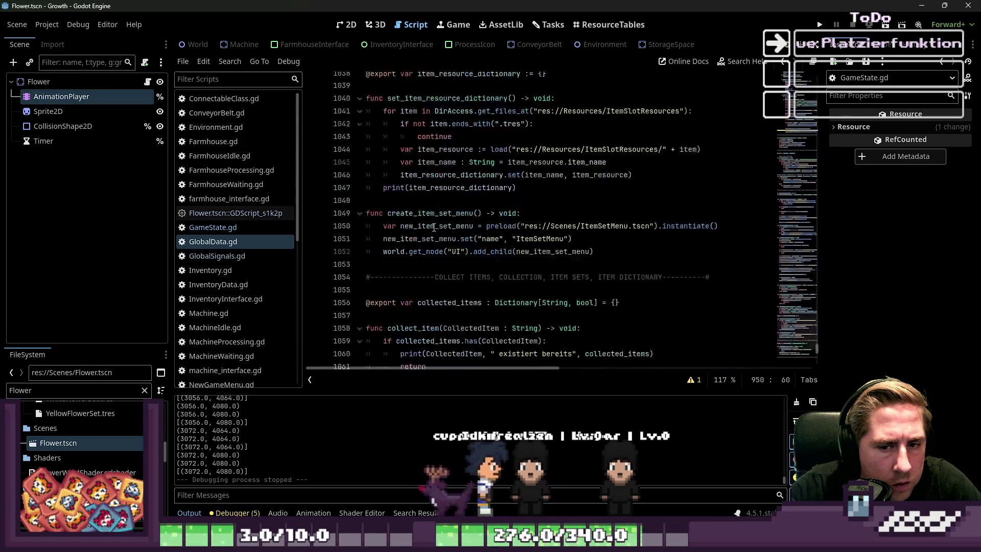
pyautogui.click(79, 25)
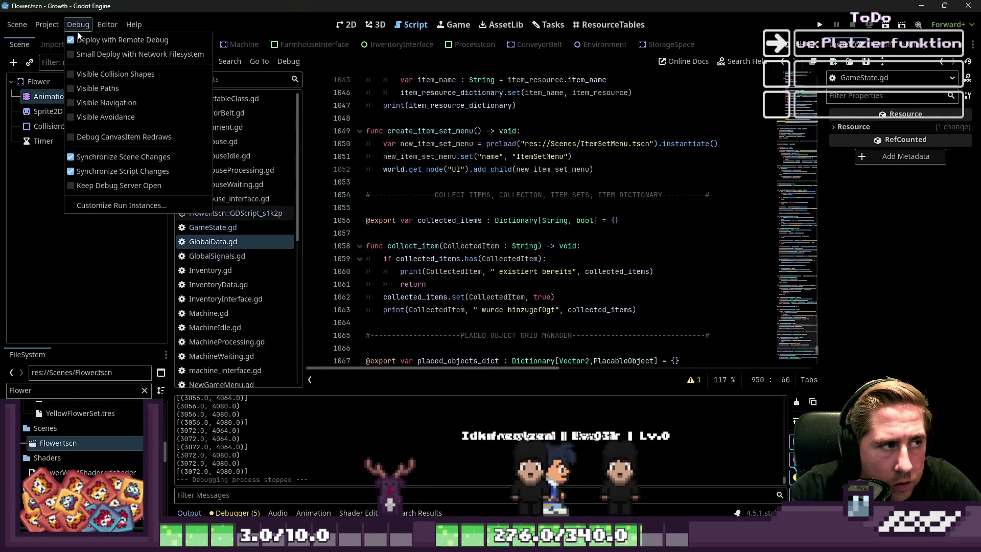
pyautogui.click(89, 79)
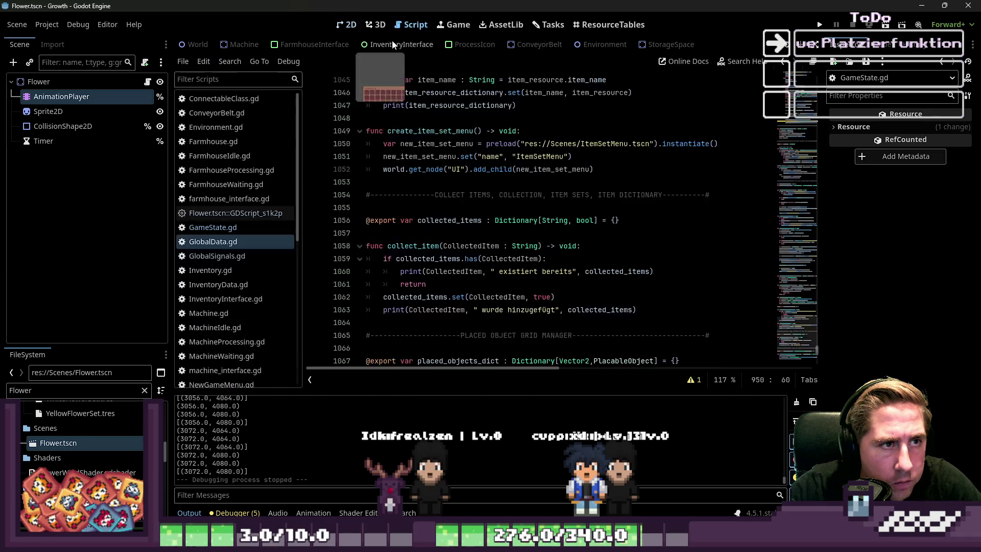
# Filter the FileSystem by 'arrow', then 'inventory', to locate inventory_border.png
pyautogui.click(346, 25)
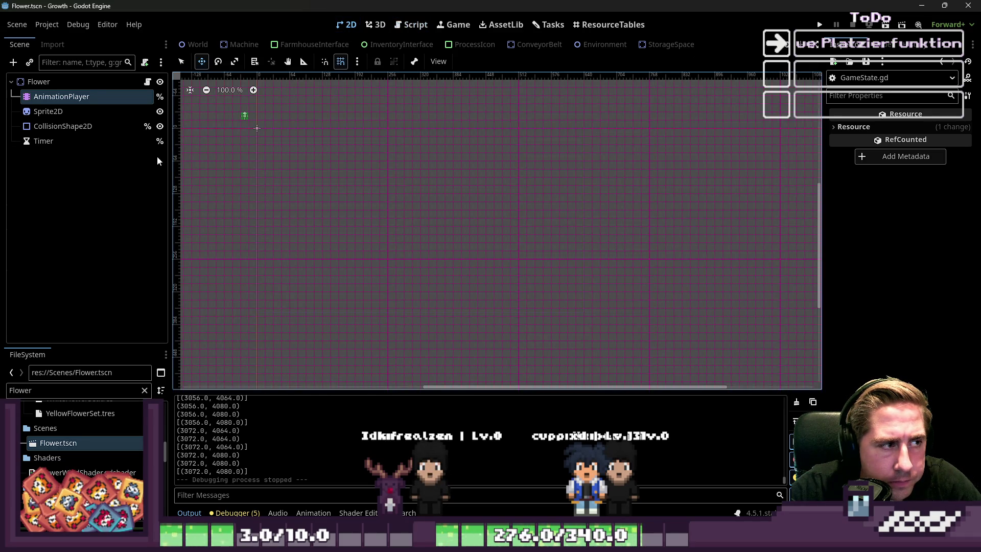
pyautogui.doubleClick(58, 391)
pyautogui.write('arrow')
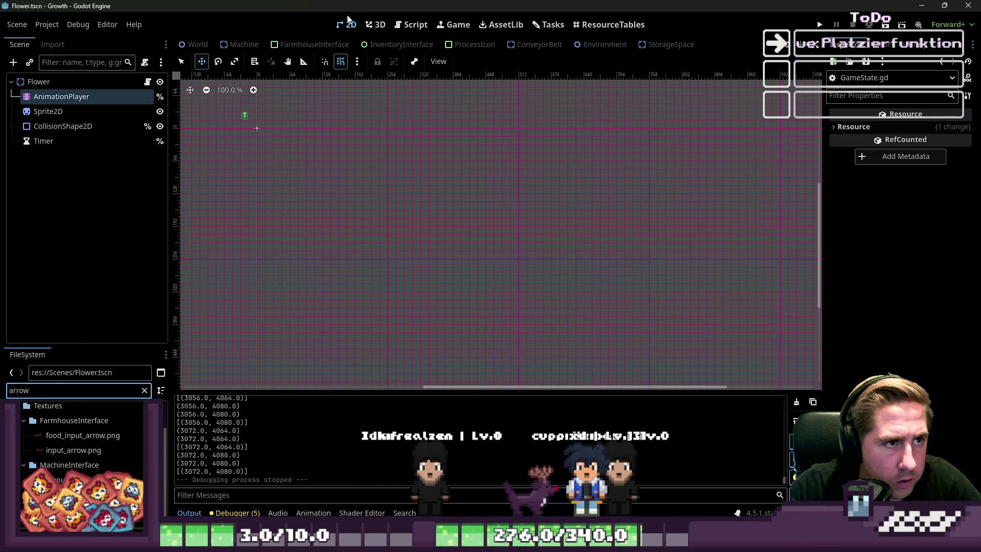
pyautogui.click(400, 25)
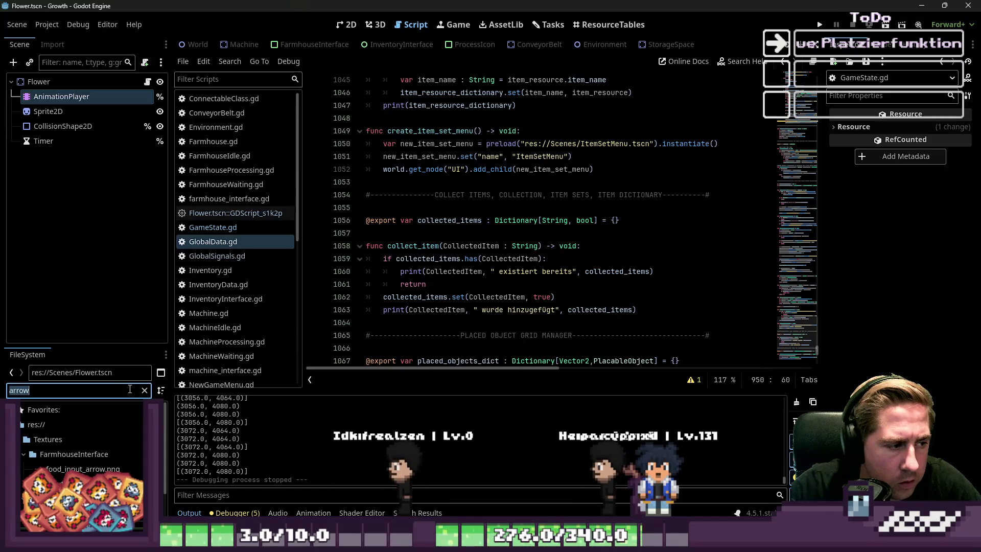
pyautogui.press('BackSpace')
pyautogui.press('BackSpace')
pyautogui.press('BackSpace')
pyautogui.write('inventory')
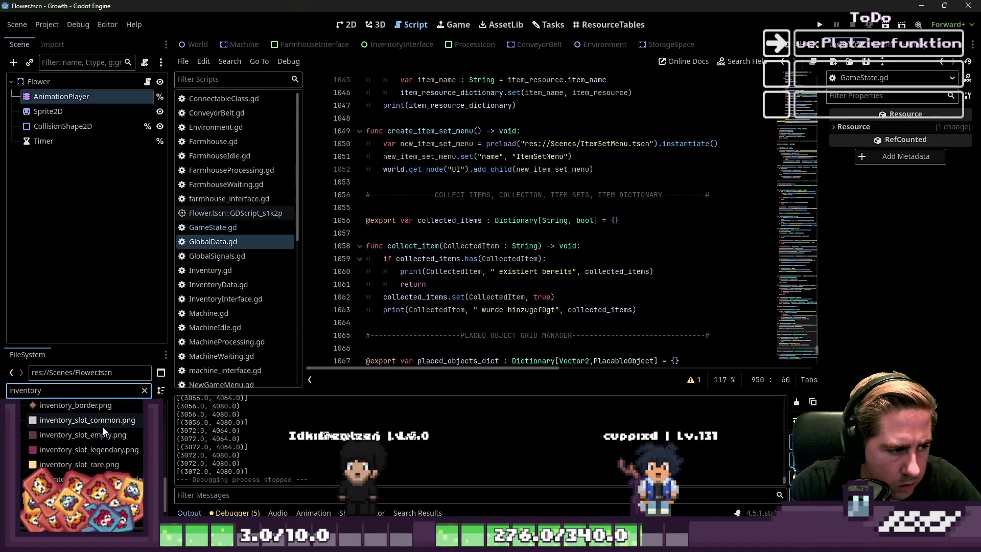
pyautogui.scroll(-3, 103, 427)
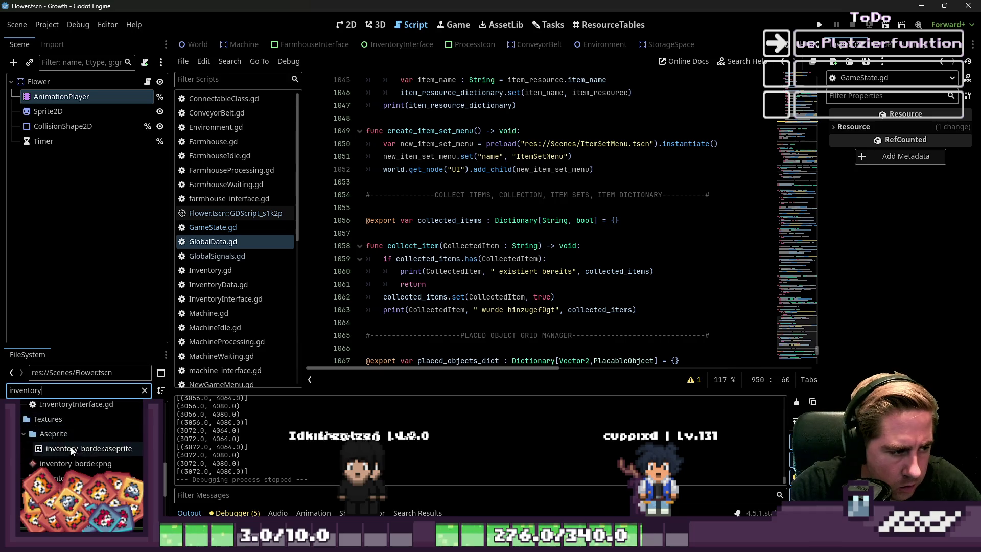
pyautogui.moveTo(77, 463)
pyautogui.mouseDown()
pyautogui.moveTo(298, 43)
pyautogui.moveTo(347, 25)
pyautogui.moveTo(385, 47)
pyautogui.moveTo(412, 25)
pyautogui.mouseUp()
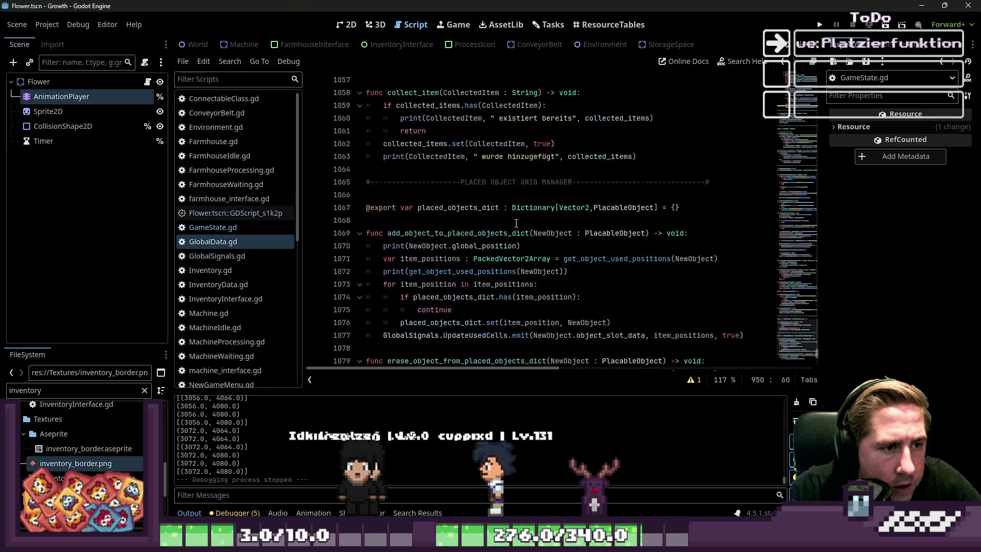
pyautogui.click(465, 323)
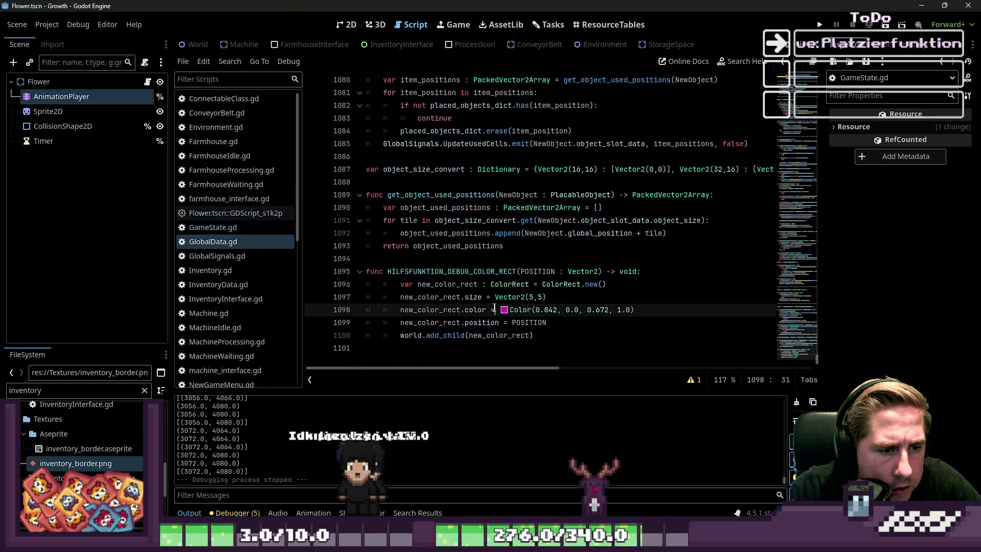
# Change the debug marker's type and constructor from ColorRect to Sprite2D
pyautogui.press('Up')
pyautogui.press('Up')
pyautogui.moveTo(607, 284); pyautogui.dragTo(511, 280)
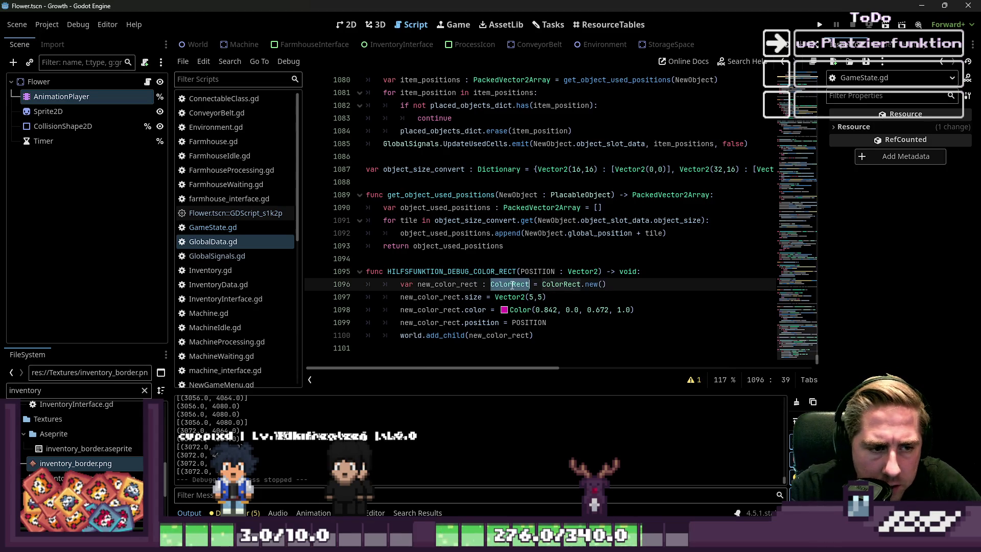
pyautogui.write('e2D')
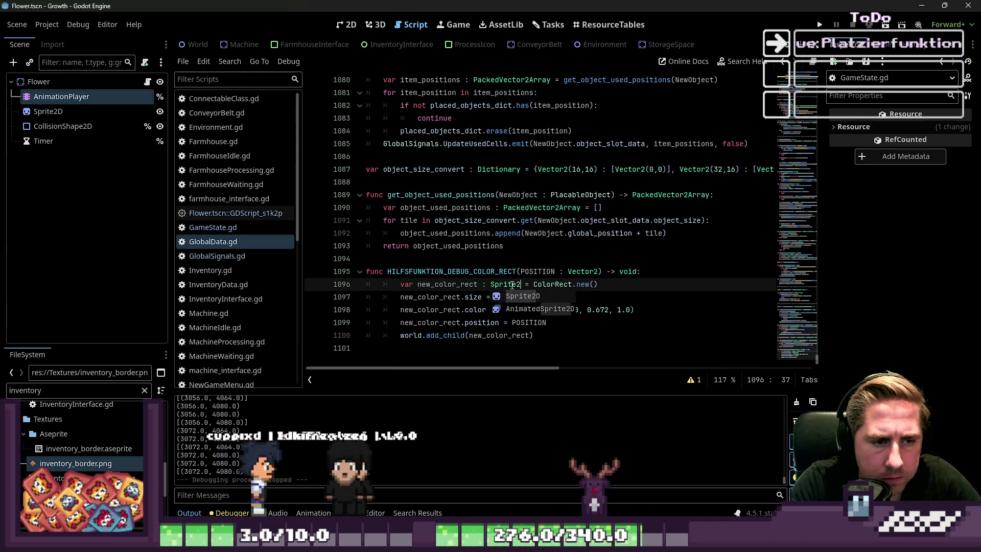
pyautogui.hotkey('ctrl', 'Right')
pyautogui.hotkey('ctrl', 'Right')
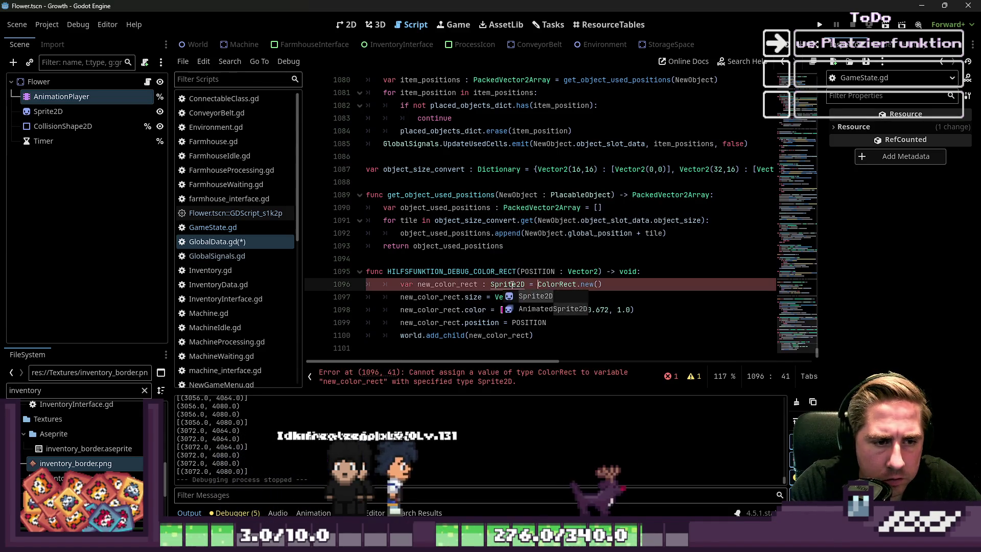
pyautogui.hotkey('ctrl', 'BackSpace')
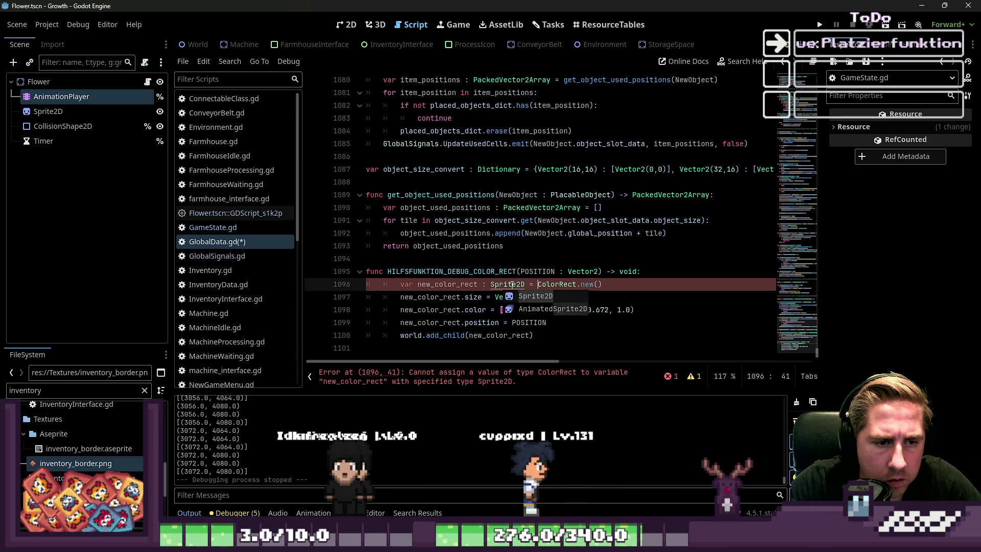
pyautogui.write('Sprite2D')
pyautogui.press('End')
pyautogui.press('Escape')
# Replace the color assignment with a texture assignment and delete the size line
pyautogui.press('Down')
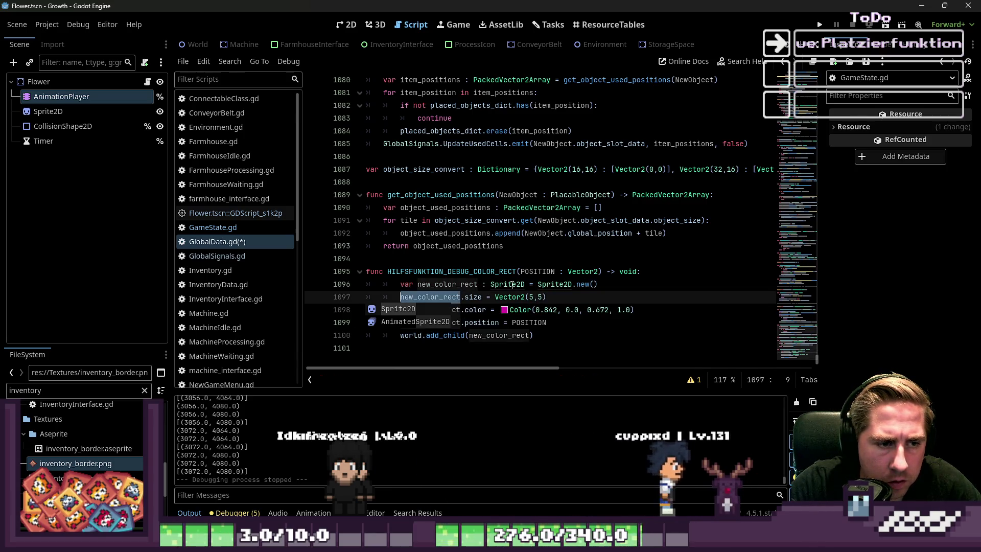
pyautogui.press('Home')
pyautogui.hotkey('ctrl', 'Right')
pyautogui.press('Down')
pyautogui.press('Right')
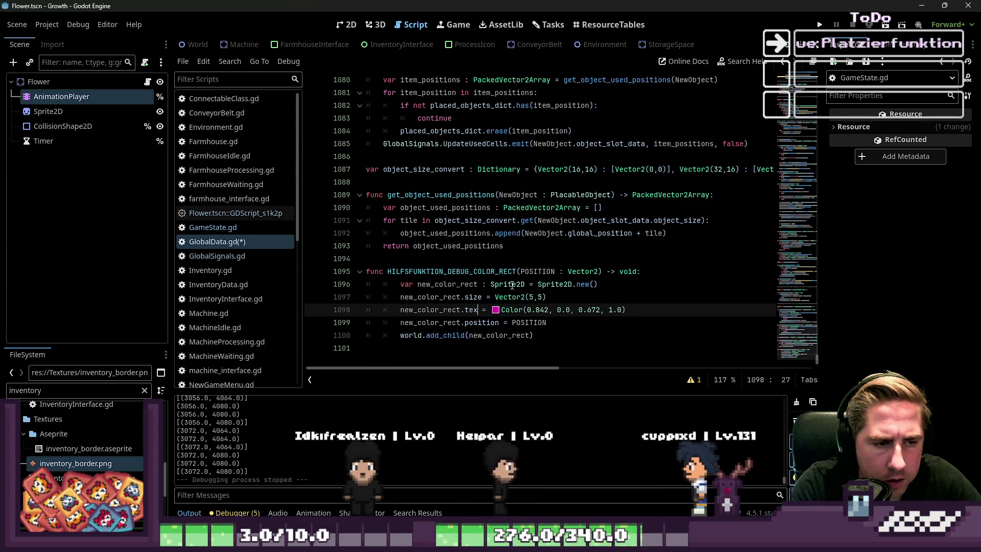
pyautogui.write('texture')
pyautogui.hotkey('shift', 'End')
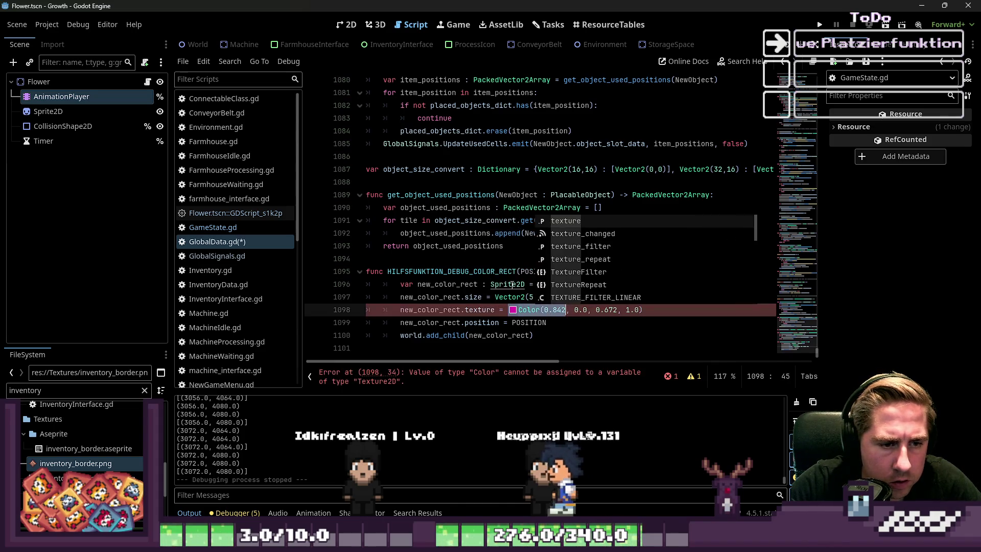
pyautogui.press('BackSpace')
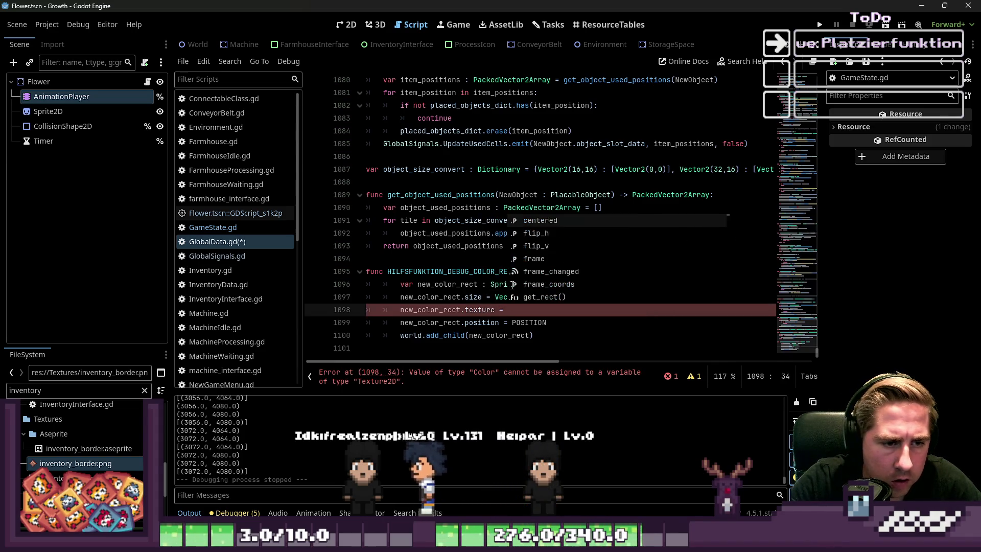
pyautogui.press('Up')
pyautogui.press('Right')
pyautogui.press('Right')
pyautogui.press('Right')
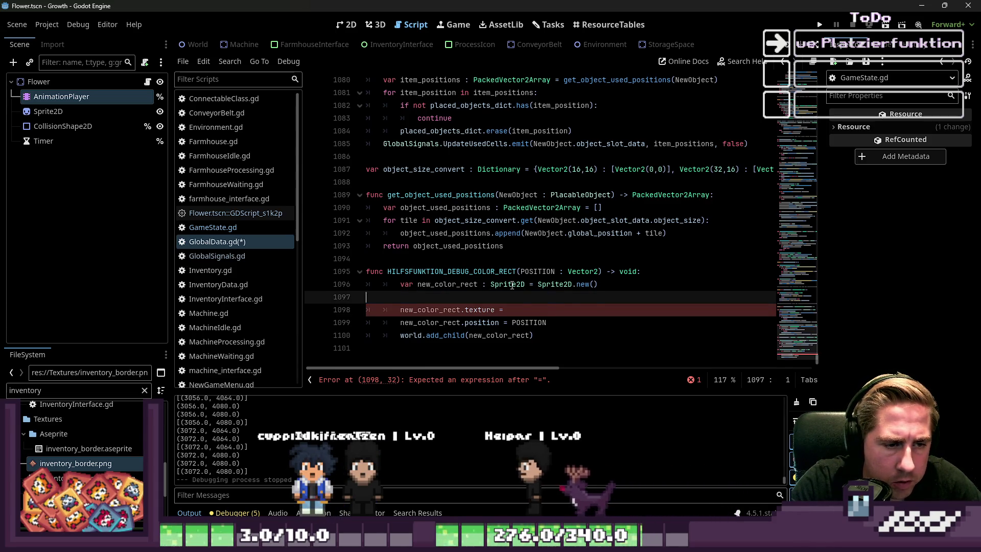
pyautogui.press('BackSpace')
pyautogui.press('BackSpace')
pyautogui.press('Down')
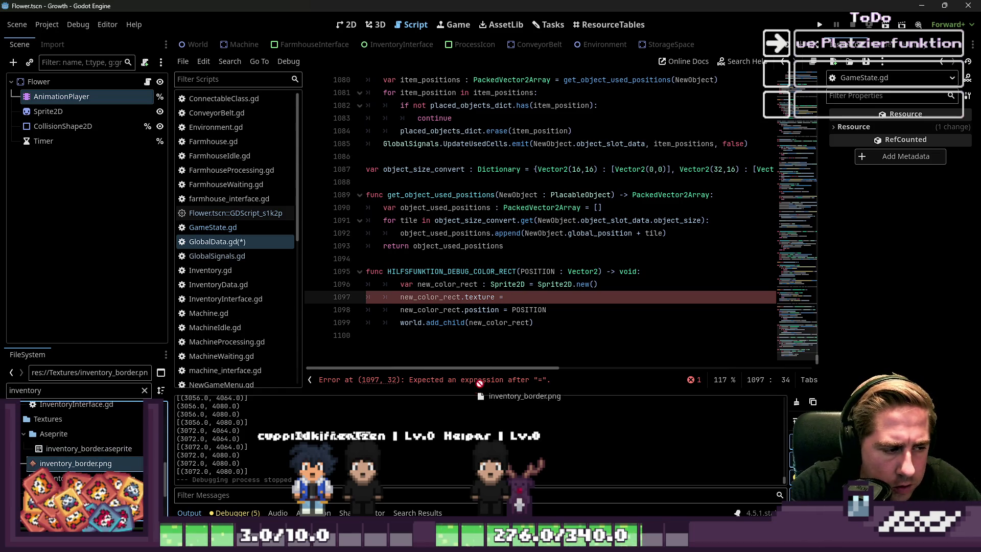
# Assign a preload of inventory_border.png as the texture and run the project
pyautogui.moveTo(481, 383); pyautogui.dragTo(554, 301)
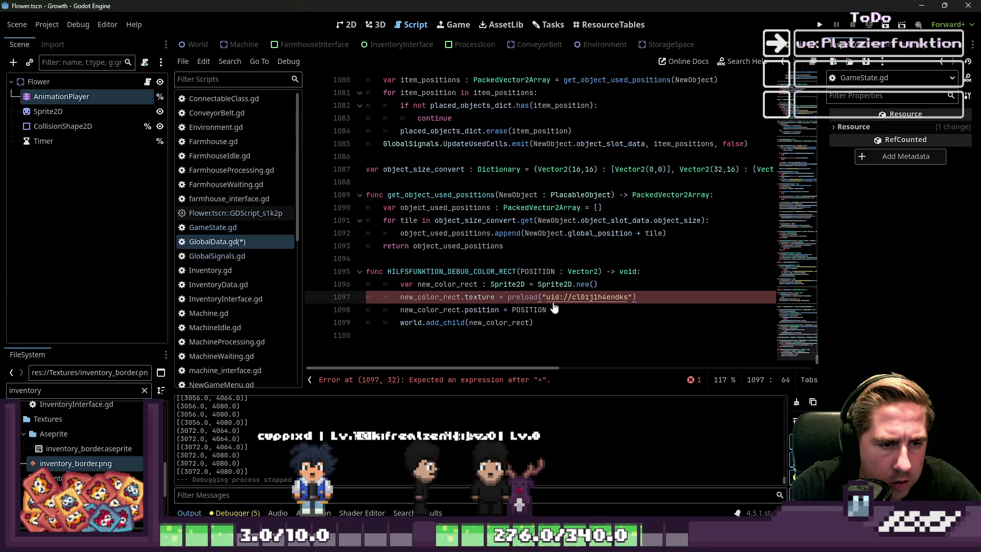
pyautogui.click(624, 320)
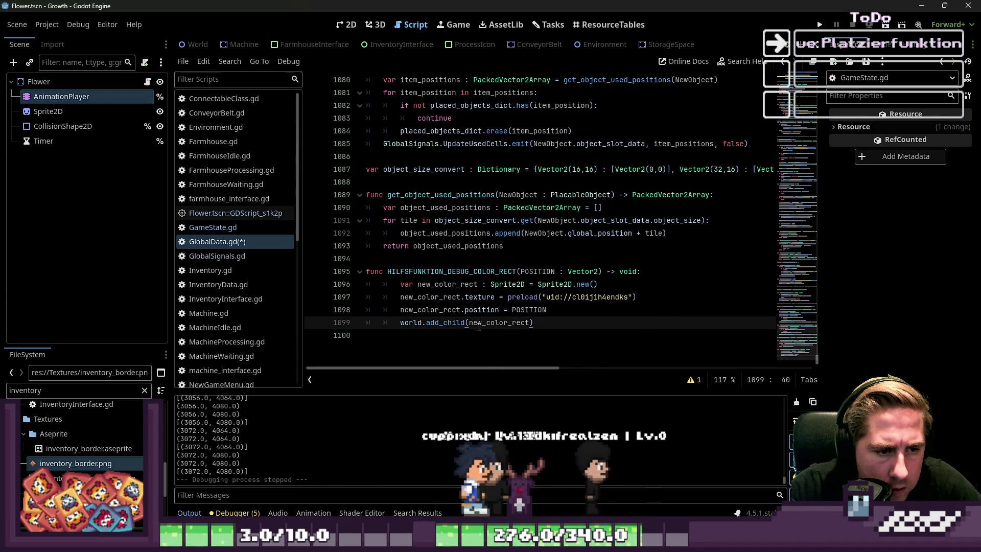
pyautogui.doubleClick(479, 323)
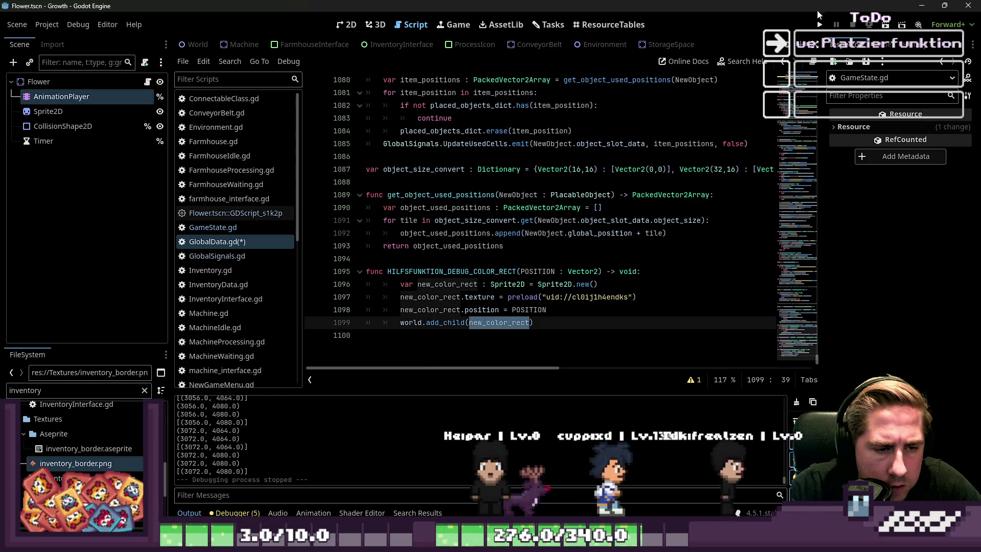
pyautogui.click(819, 25)
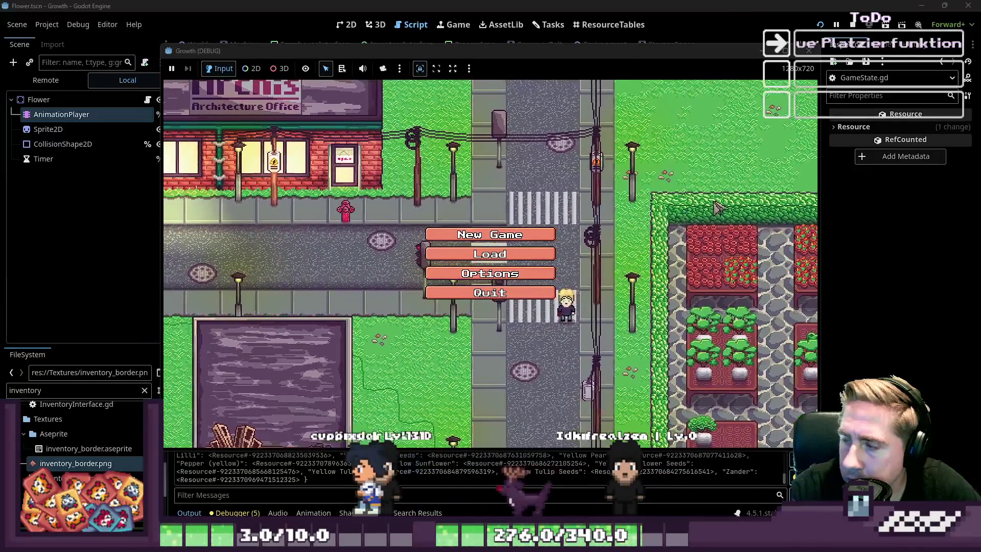
# Start a new game with a freshly named character
pyautogui.click(503, 235)
pyautogui.write('sad')
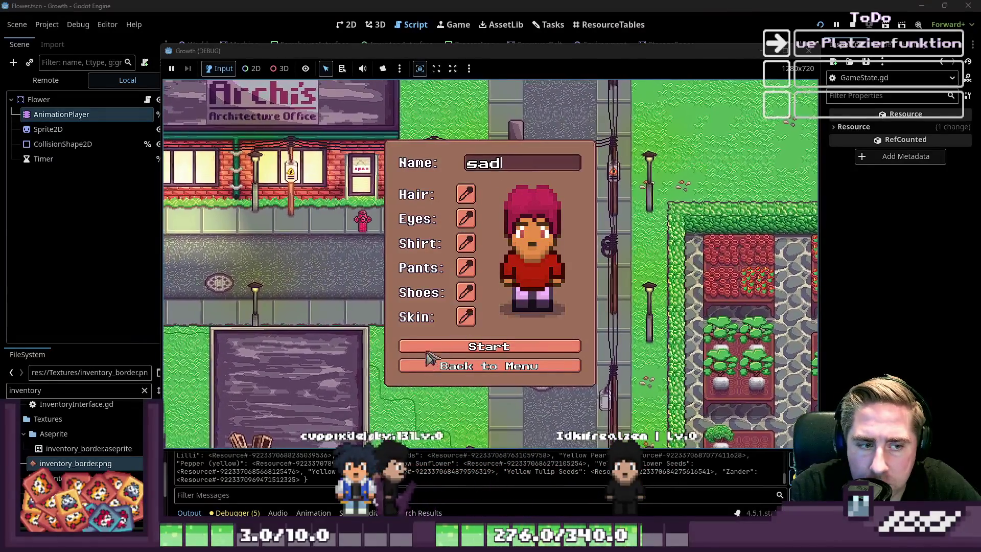
pyautogui.click(511, 344)
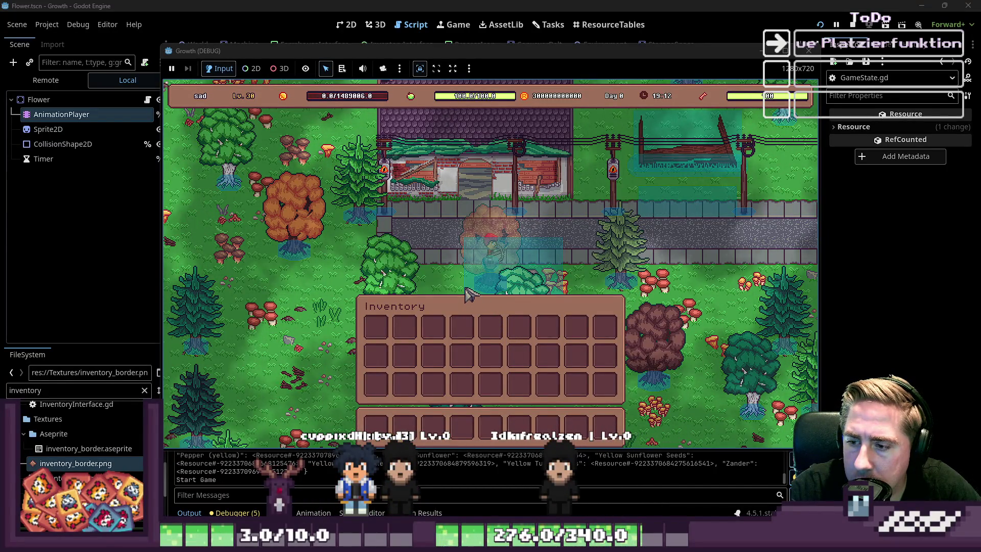
# Place several objects on the grass near the blue markers, then close the game
pyautogui.press('i')
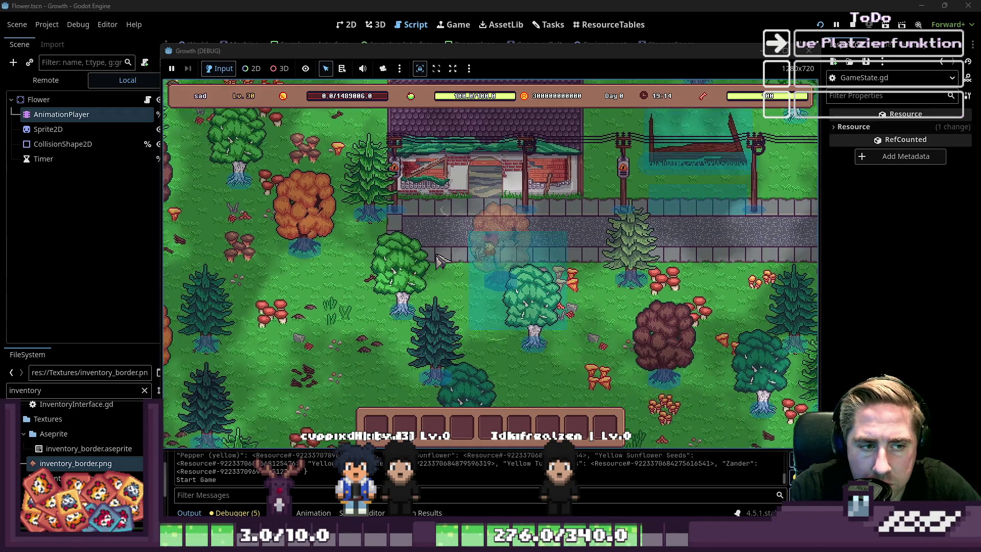
pyautogui.press('s')
pyautogui.press('a')
pyautogui.press('i')
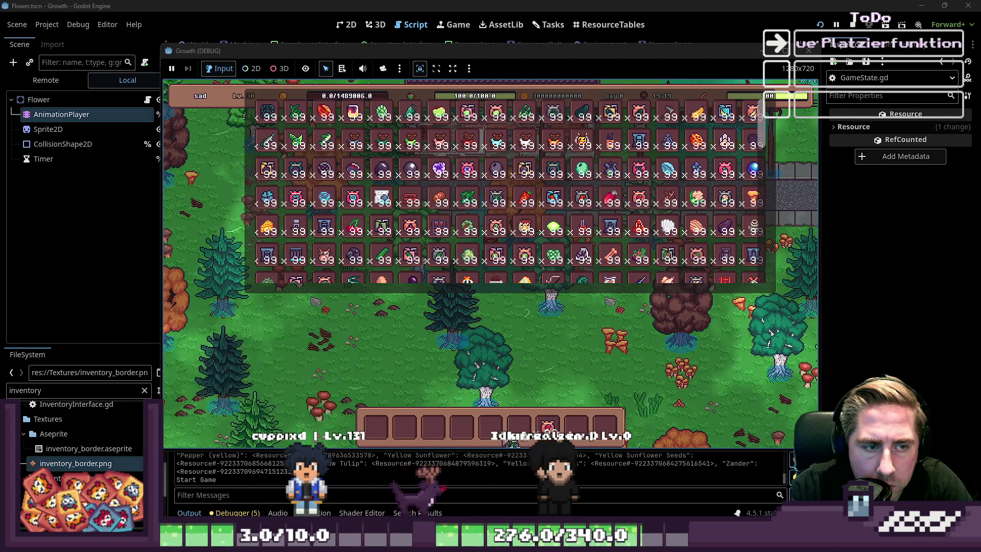
pyautogui.press('i')
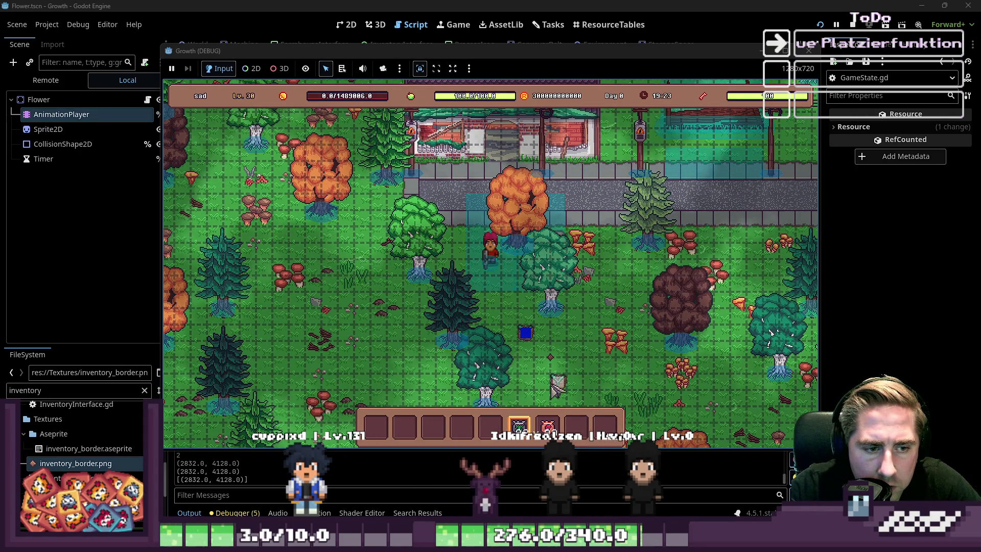
pyautogui.moveTo(556, 333)
pyautogui.mouseDown()
pyautogui.moveTo(529, 364)
pyautogui.moveTo(555, 370)
pyautogui.moveTo(562, 353)
pyautogui.moveTo(577, 373)
pyautogui.mouseUp()
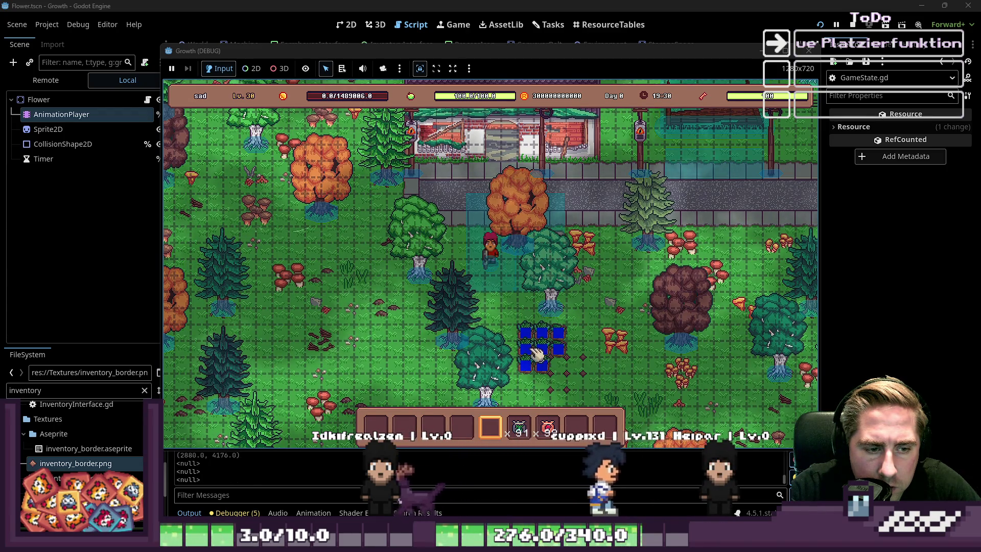
pyautogui.click(590, 399)
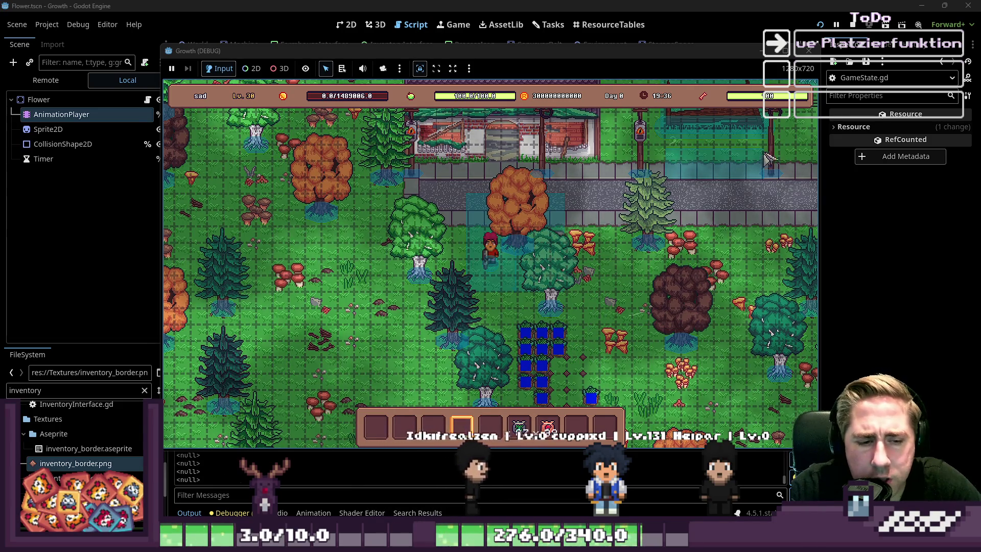
pyautogui.click(815, 55)
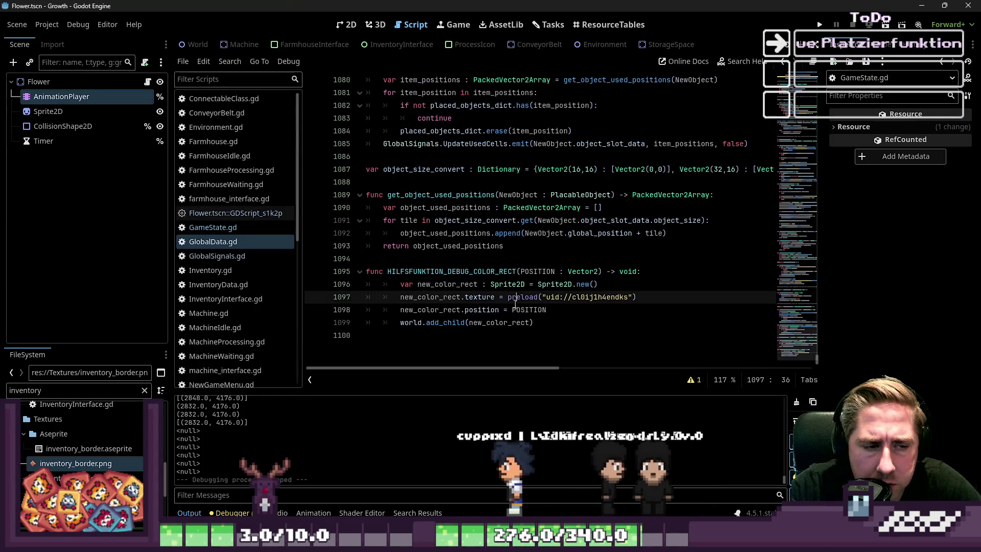
# Review the existing print statements for new object positions and used positions
pyautogui.click(441, 334)
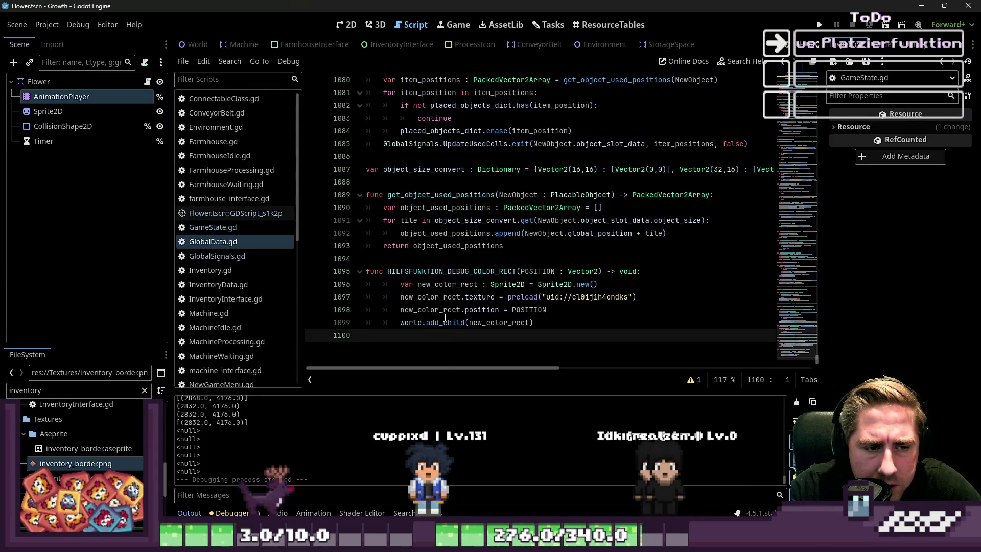
pyautogui.scroll(2, 445, 318)
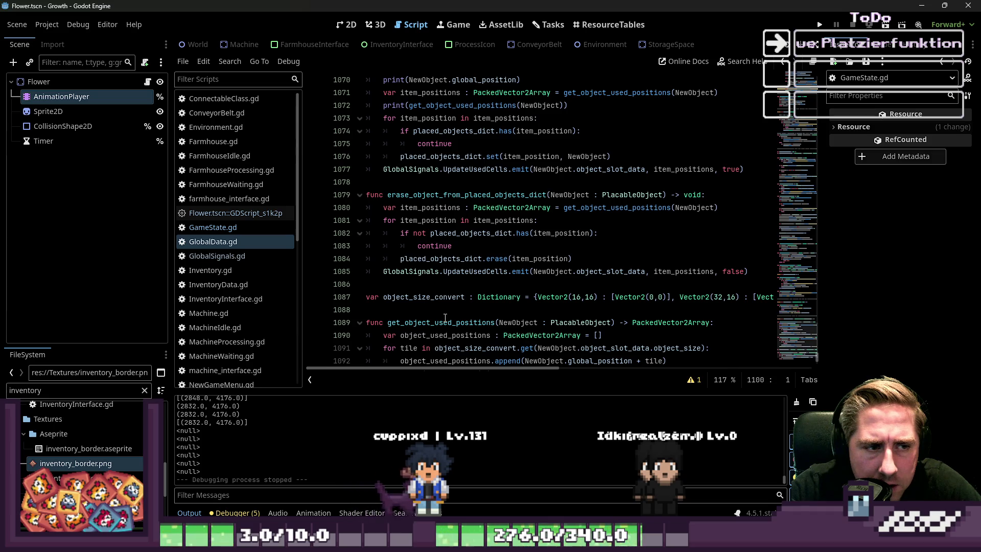
pyautogui.scroll(3, 445, 317)
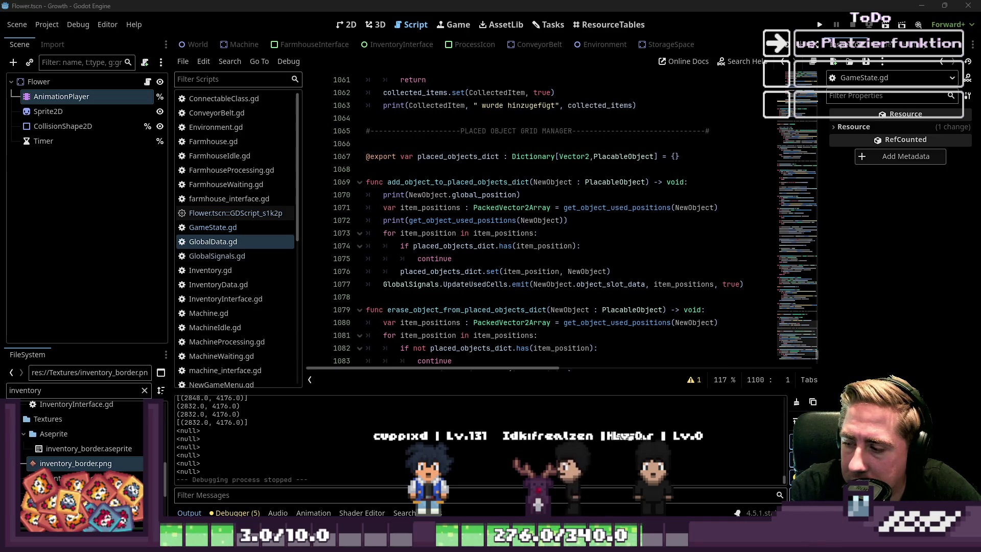
pyautogui.click(514, 174)
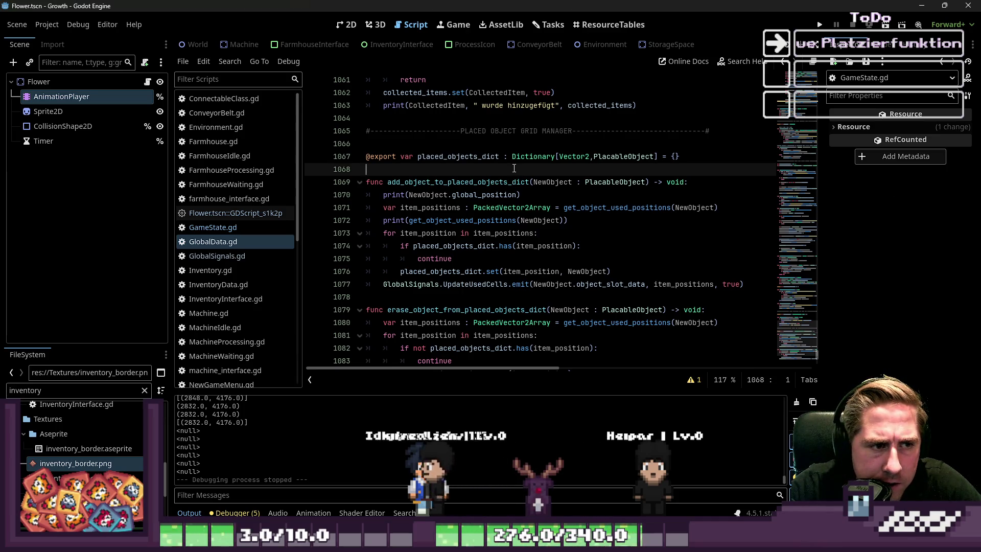
pyautogui.moveTo(521, 195); pyautogui.dragTo(256, 197)
pyautogui.scroll(-3, 497, 209)
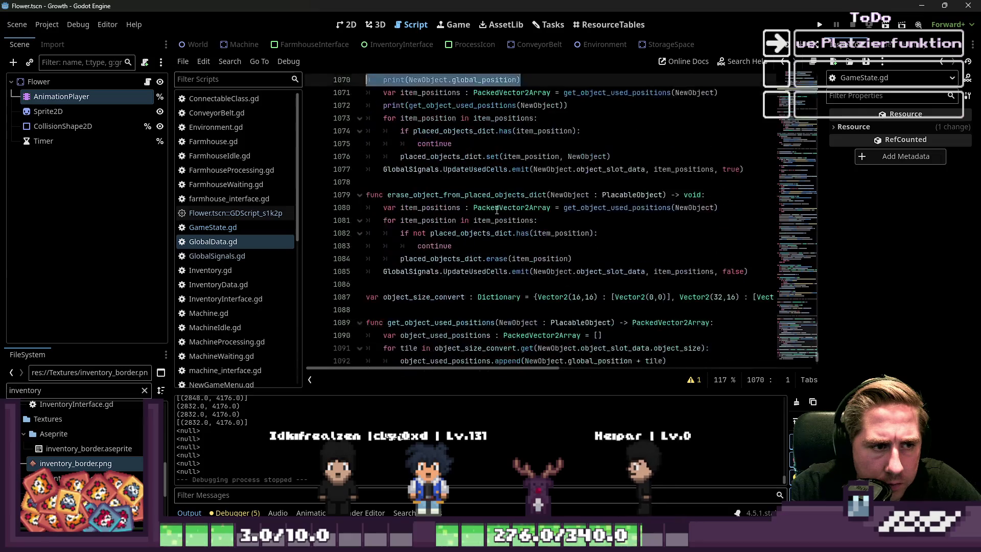
pyautogui.scroll(1, 497, 209)
pyautogui.click(512, 169)
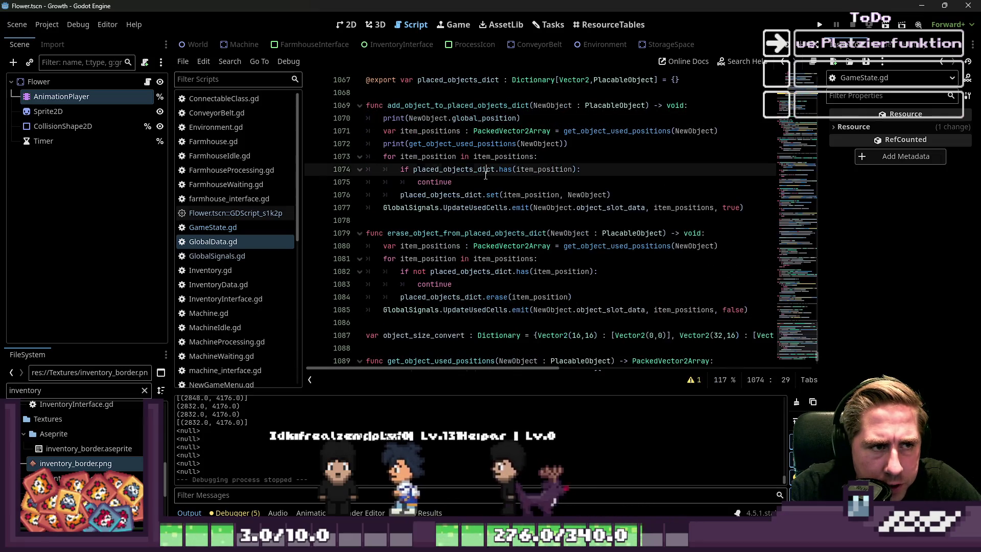
pyautogui.moveTo(567, 144); pyautogui.dragTo(458, 144)
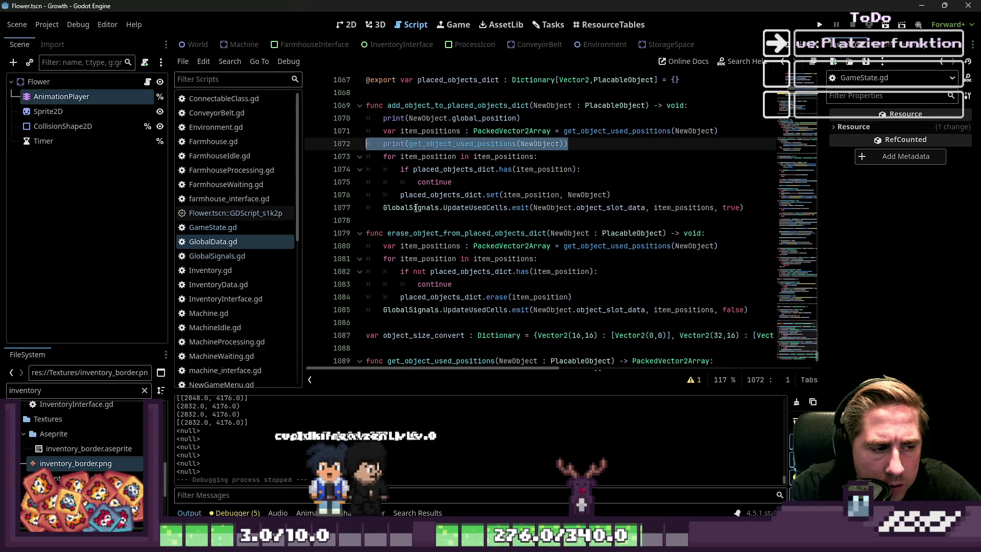
pyautogui.click(439, 231)
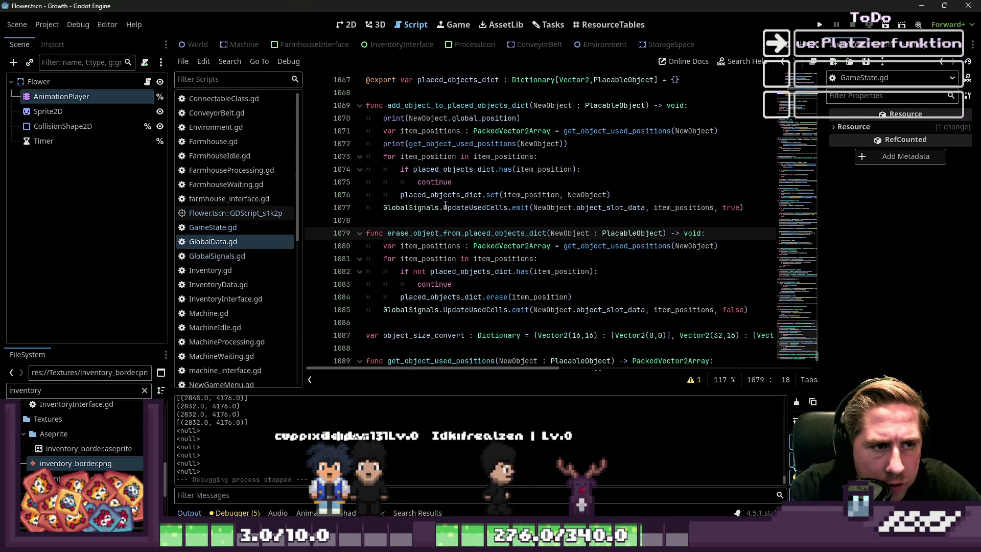
pyautogui.click(462, 157)
pyautogui.press('Up')
# Add print(object_position) as the first line of the update_used_cells loop
pyautogui.scroll(6, 518, 168)
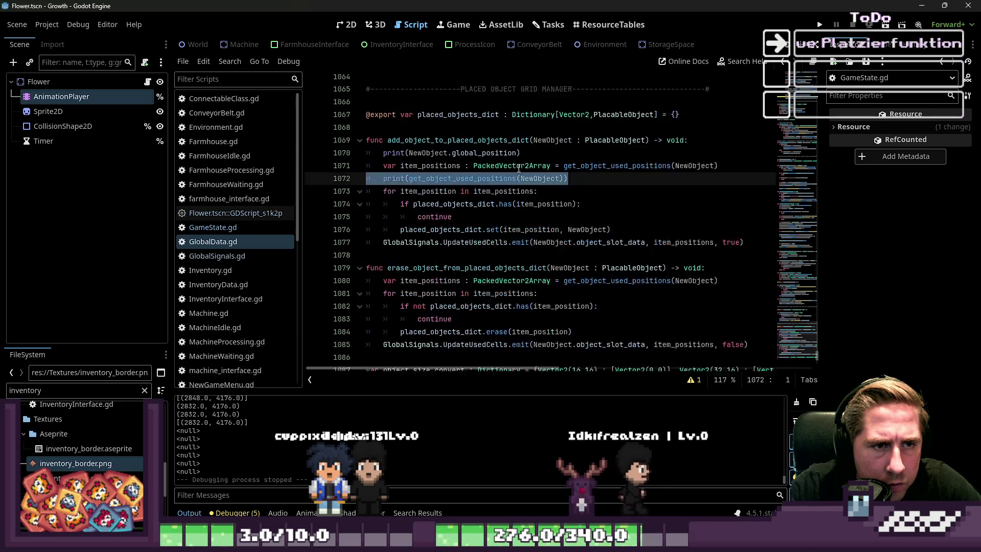
pyautogui.scroll(2, 519, 168)
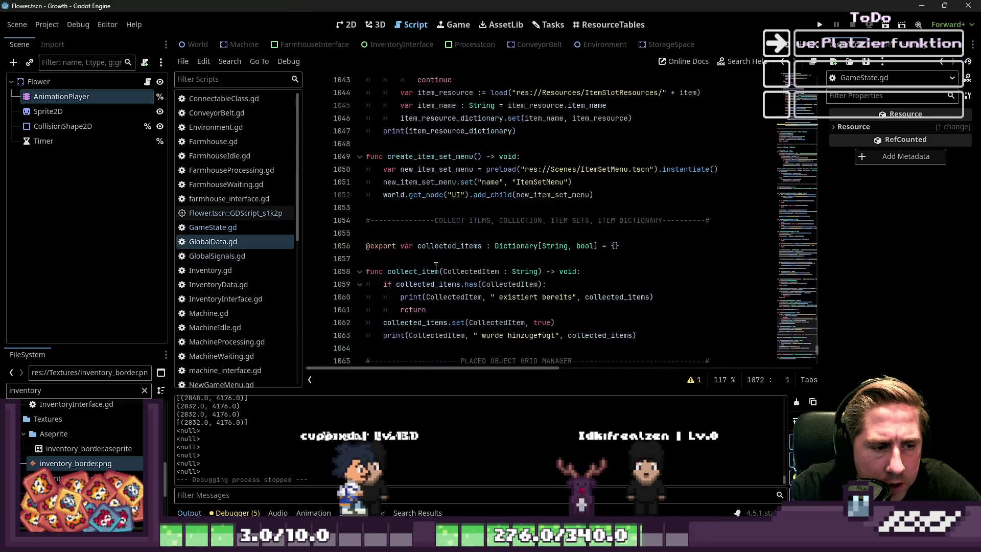
pyautogui.click(432, 310)
pyautogui.hotkey('ctrl', 'f')
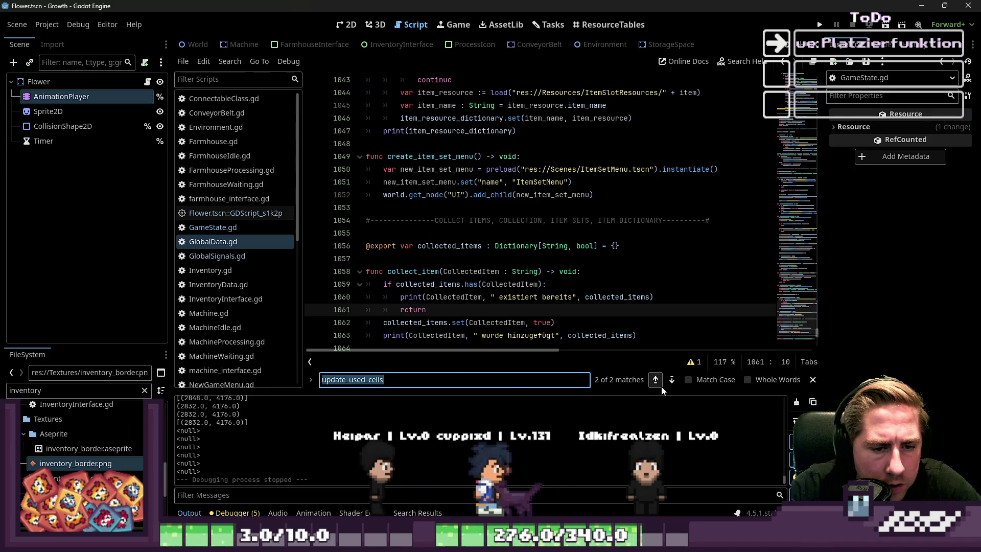
pyautogui.click(659, 383)
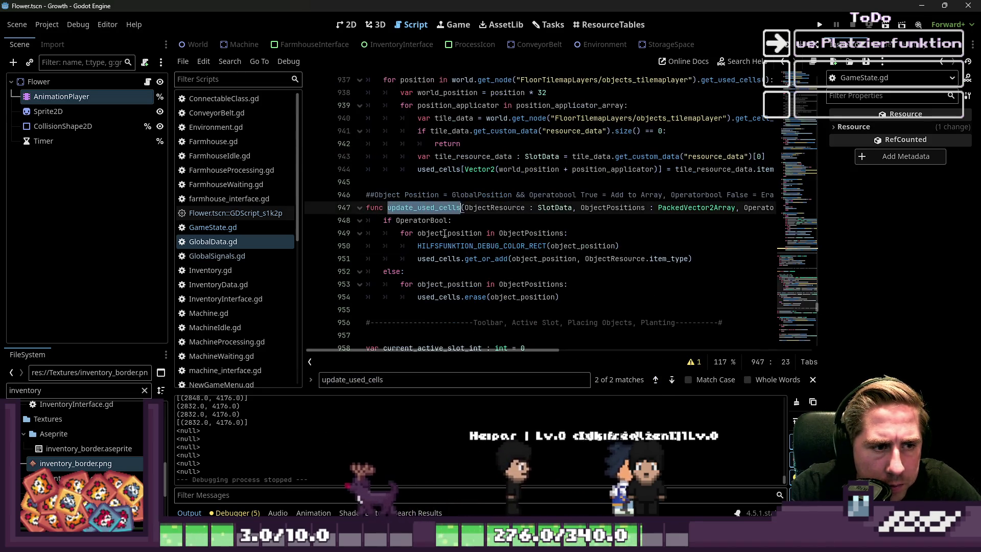
pyautogui.doubleClick(583, 247)
pyautogui.click(603, 234)
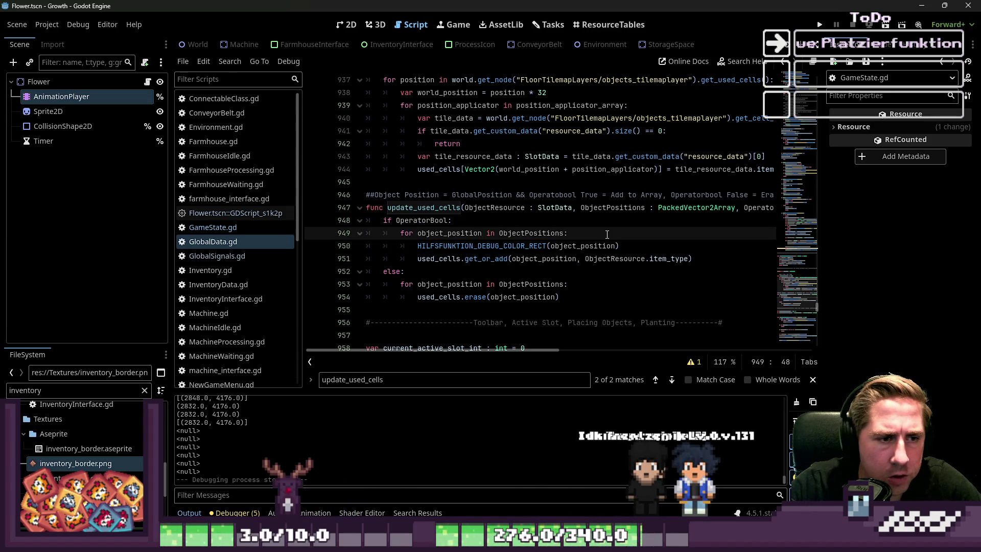
pyautogui.press('Return')
pyautogui.write('print(object_position')
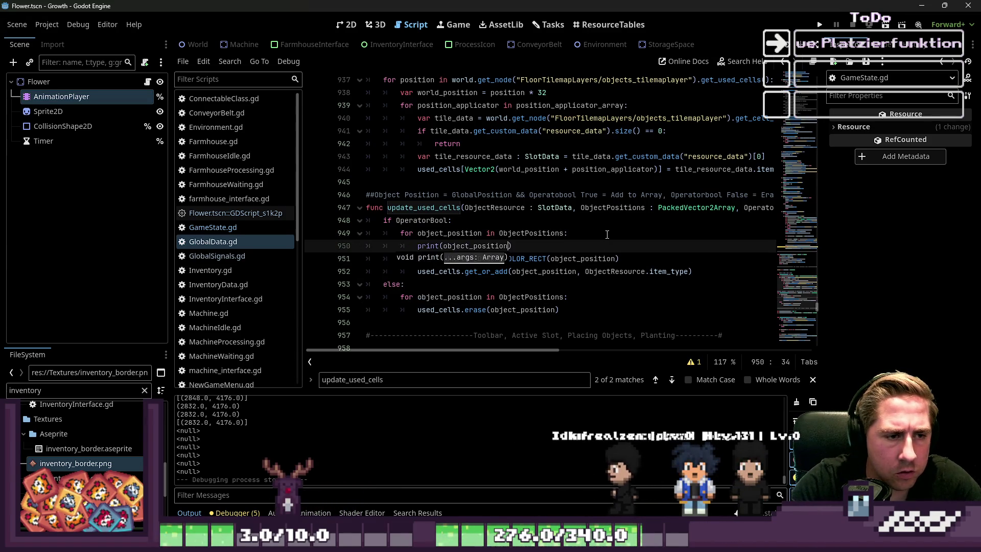
pyautogui.click(541, 226)
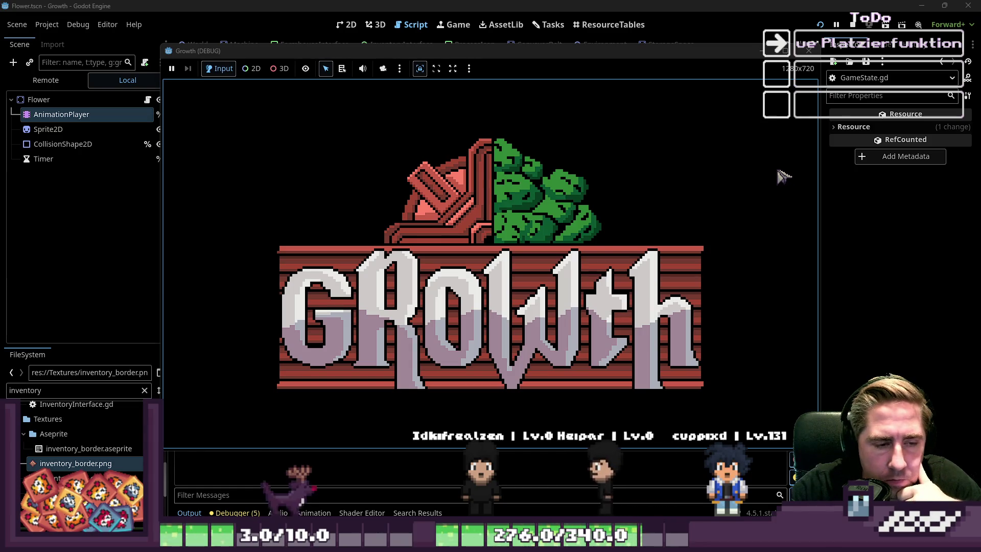
pyautogui.click(515, 256)
pyautogui.write('wqel')
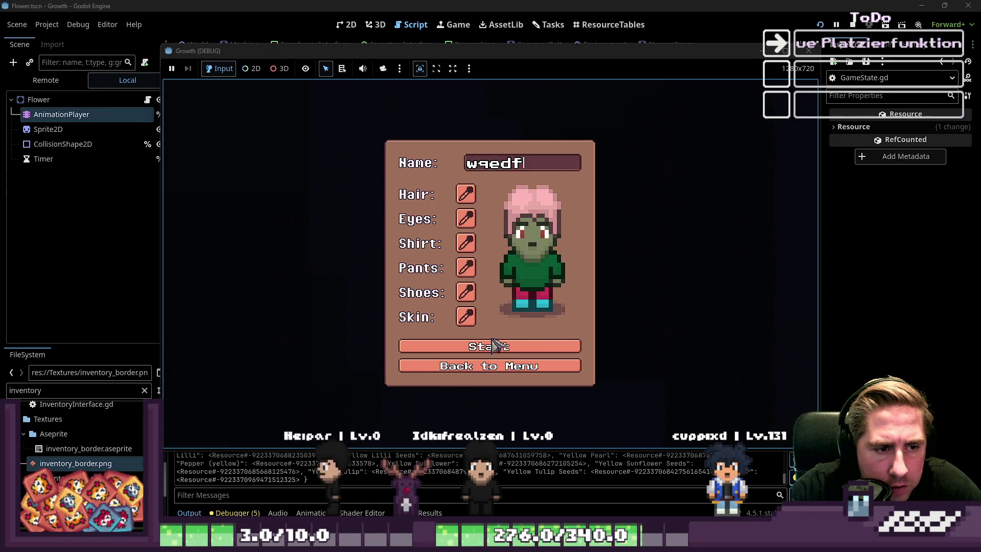
pyautogui.click(495, 346)
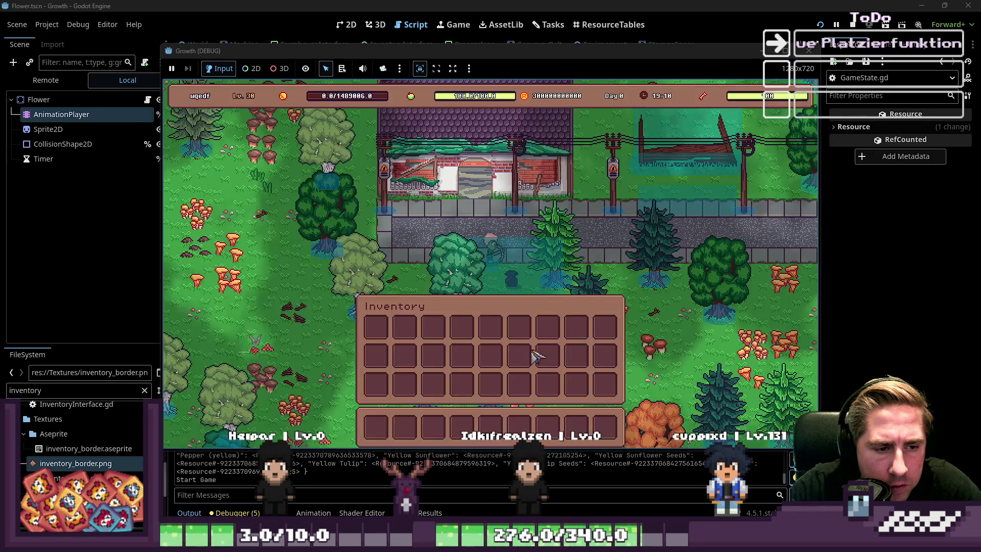
pyautogui.press('i')
pyautogui.press('i')
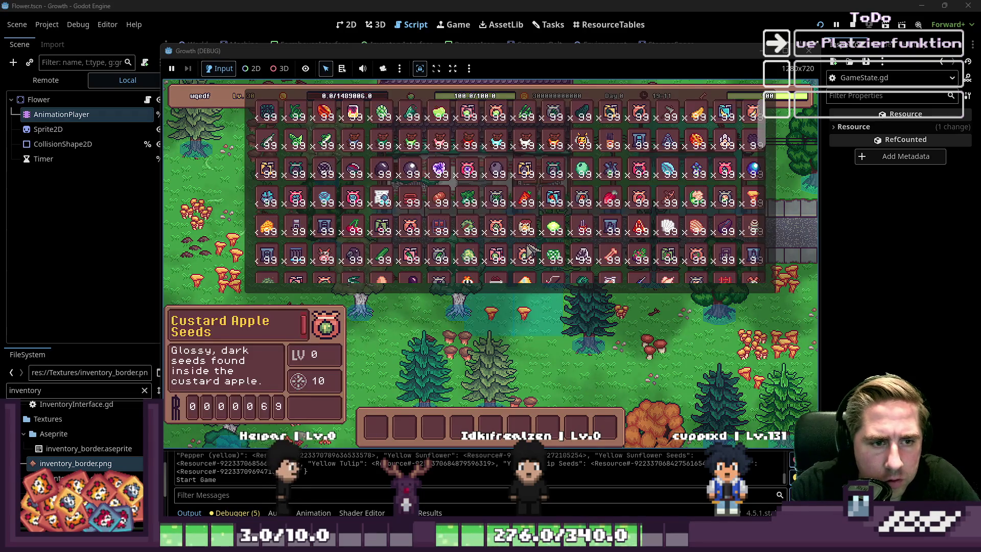
pyautogui.press('i')
pyautogui.press('Escape')
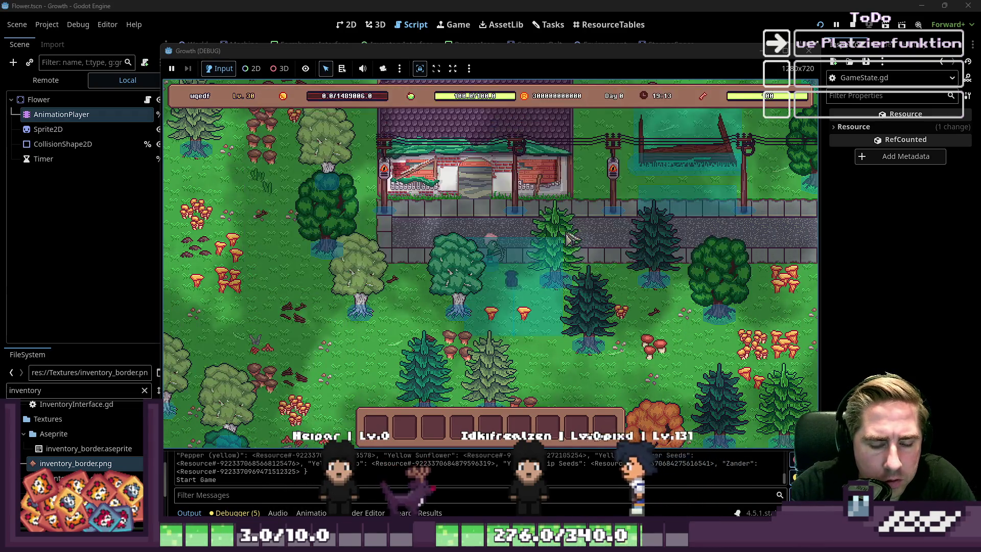
pyautogui.press('F8')
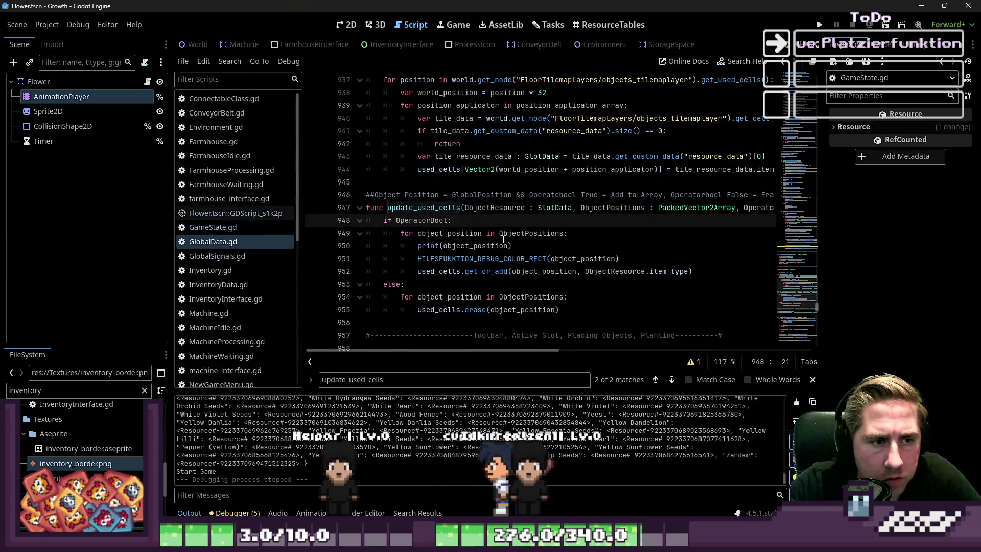
# Review the marker position and add_child lines and how used positions are computed
pyautogui.click(496, 234)
pyautogui.click(506, 250)
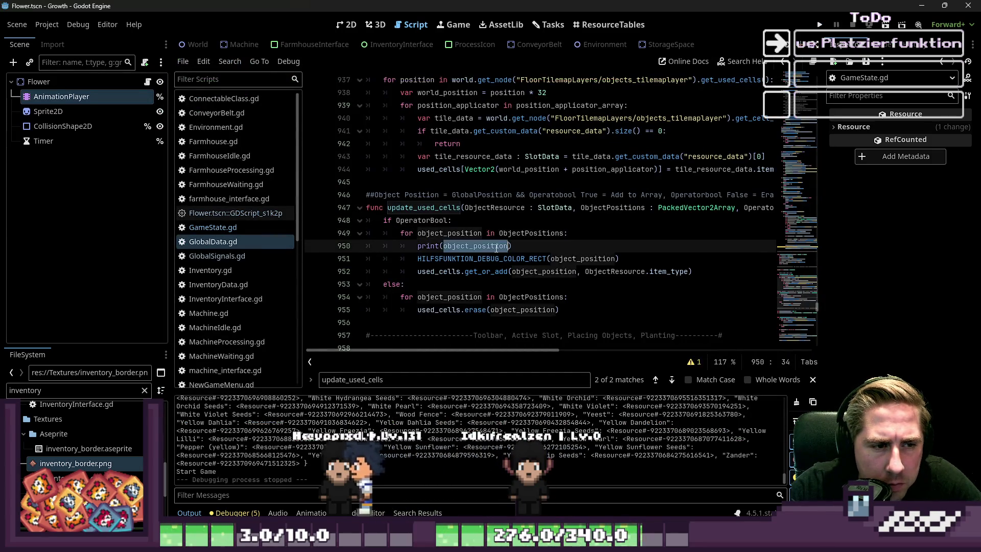
pyautogui.scroll(-20, 510, 252)
pyautogui.scroll(-12, 511, 256)
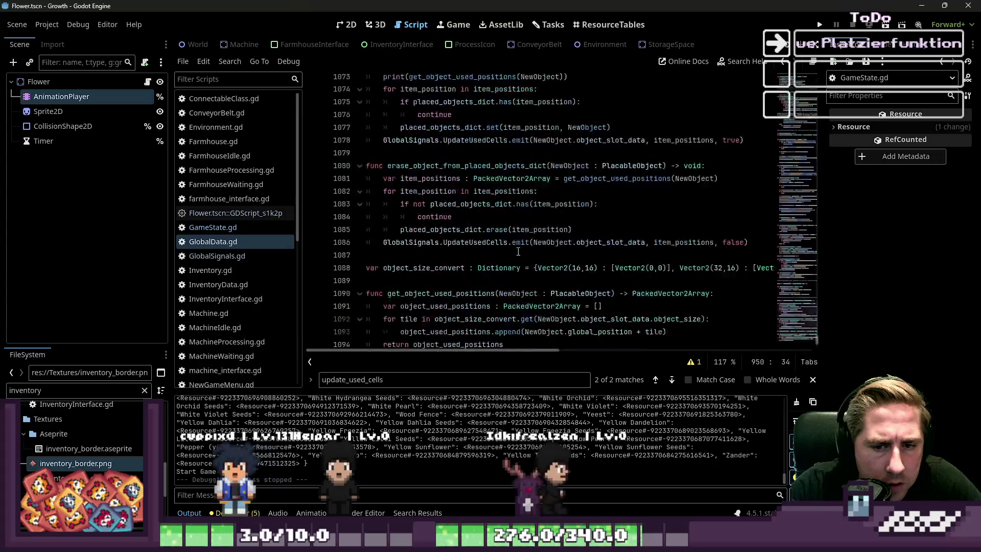
pyautogui.click(488, 309)
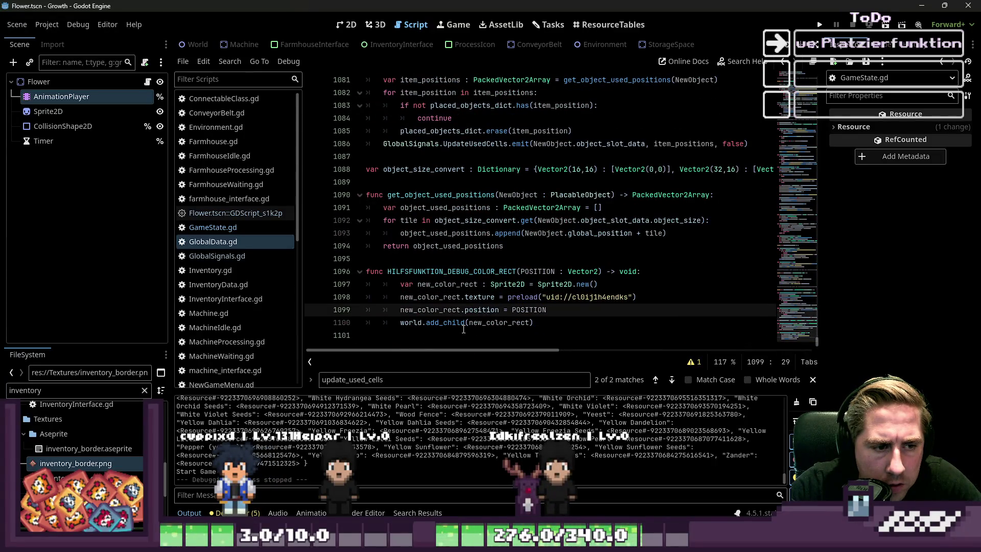
pyautogui.click(467, 323)
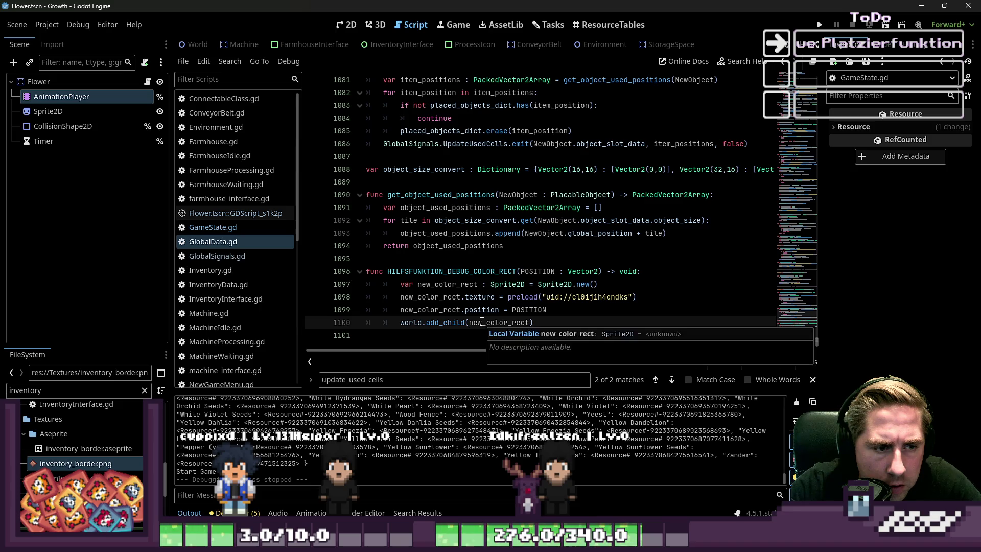
pyautogui.click(561, 235)
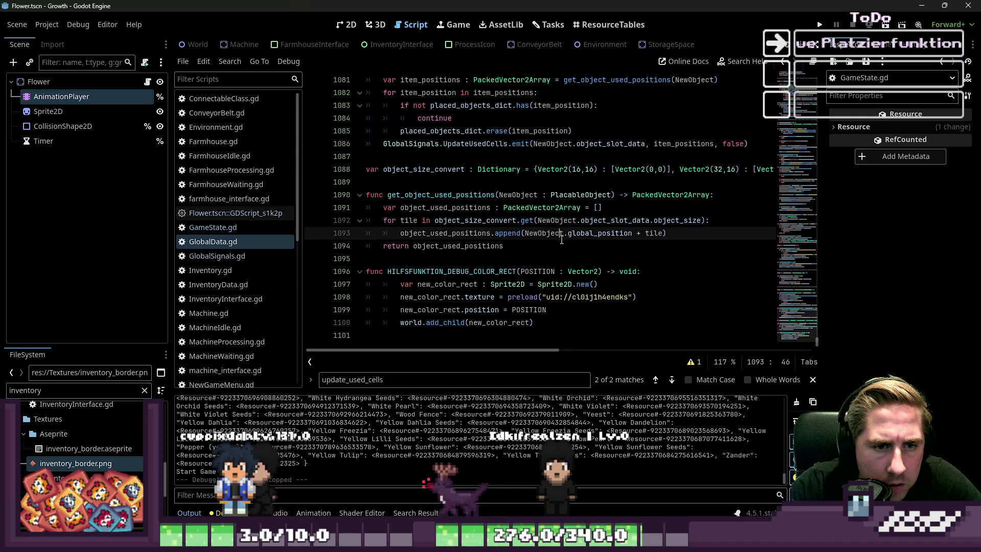
# Change new_color_rect.position to global_position on line 1099 and run the project
pyautogui.click(543, 286)
pyautogui.click(464, 310)
pyautogui.write('gl')
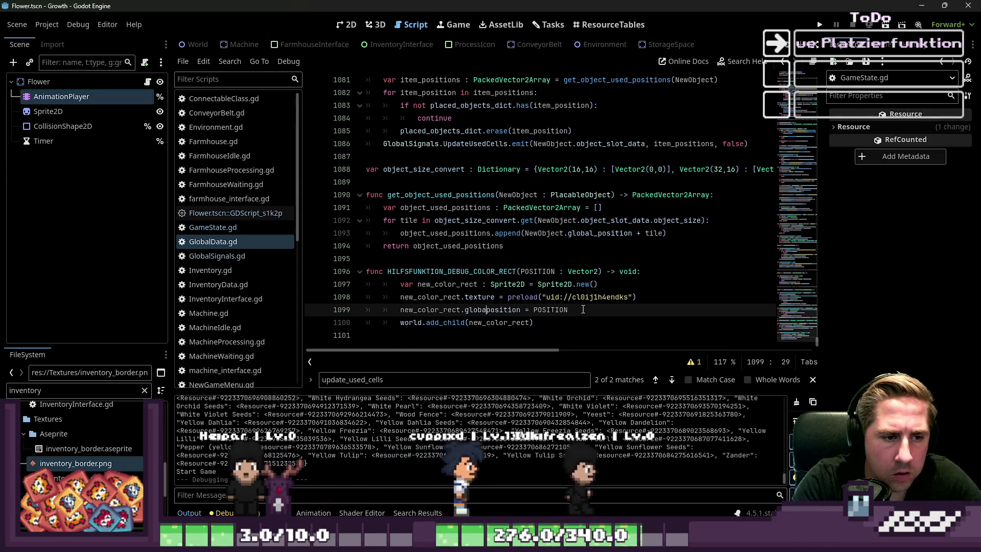
pyautogui.write('obal_')
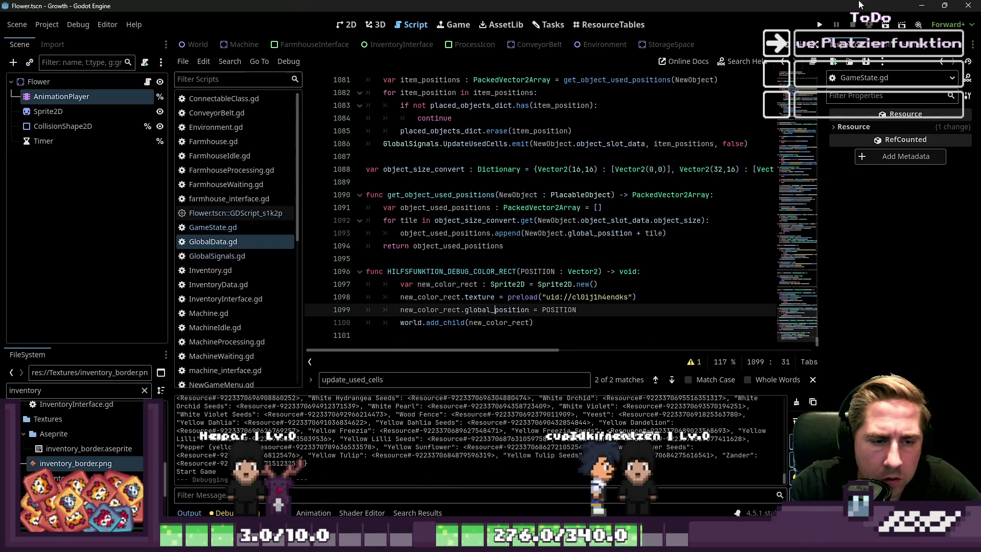
pyautogui.click(820, 26)
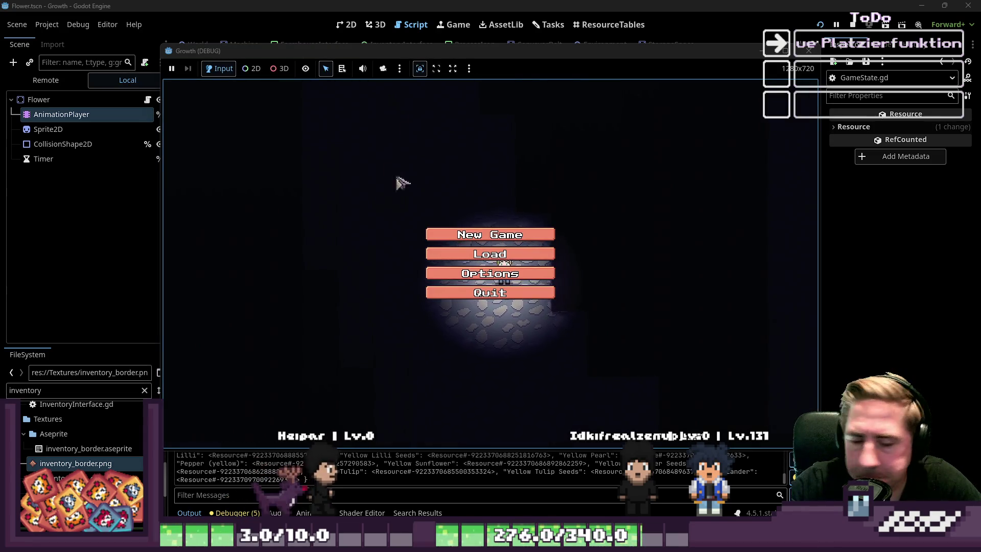
# Start a new game and move a seed stack into the hotbar
pyautogui.click(493, 236)
pyautogui.write('cxy')
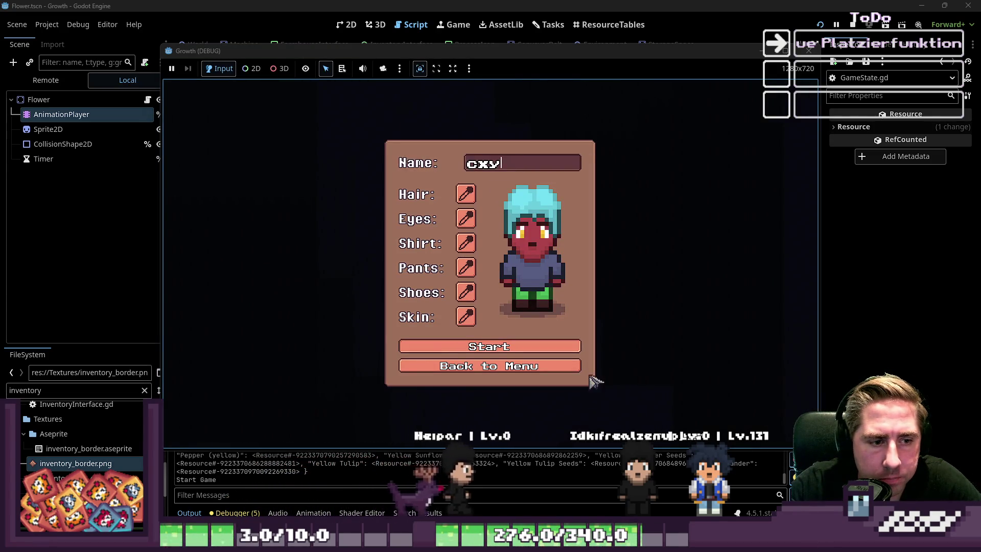
pyautogui.click(578, 345)
pyautogui.press('i')
pyautogui.press('i')
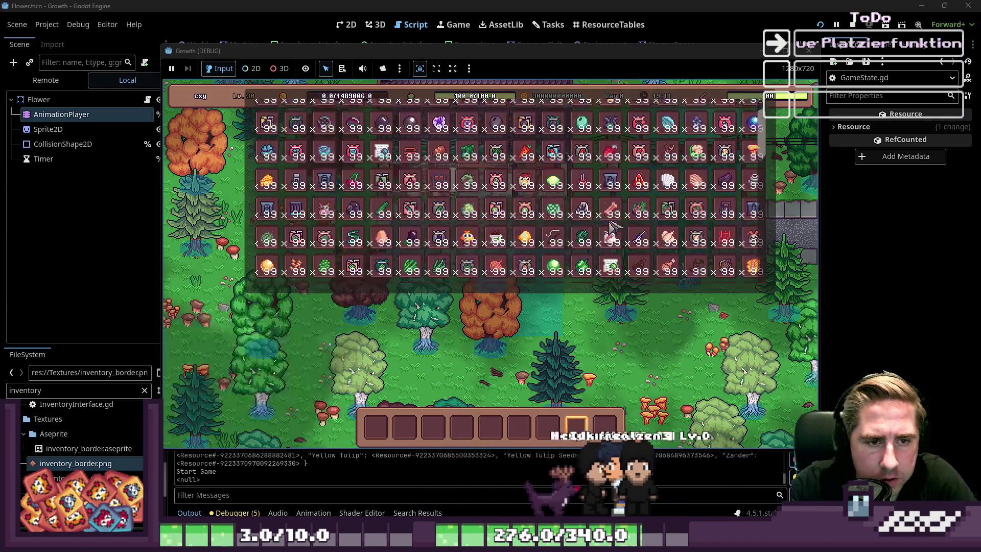
pyautogui.moveTo(623, 245); pyautogui.dragTo(519, 427)
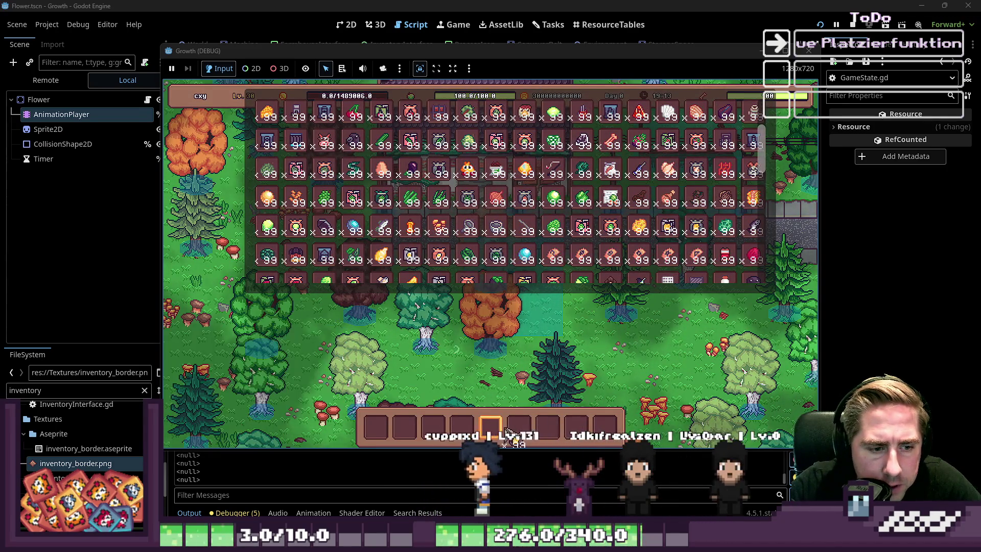
pyautogui.press('i')
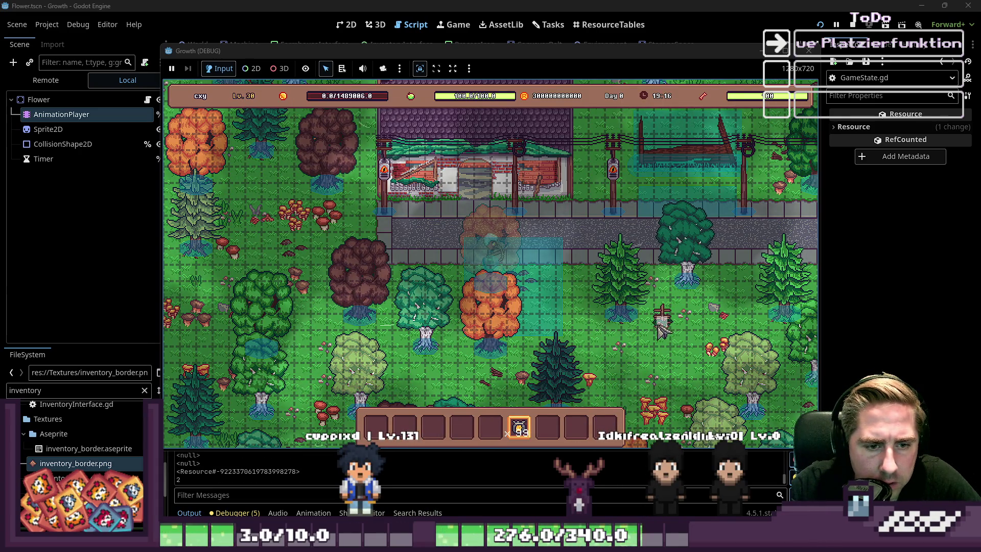
# Plant a cluster of seeds plus a few scattered ones on the grass, then close the game
pyautogui.click(642, 354)
pyautogui.click(630, 337)
pyautogui.click(613, 337)
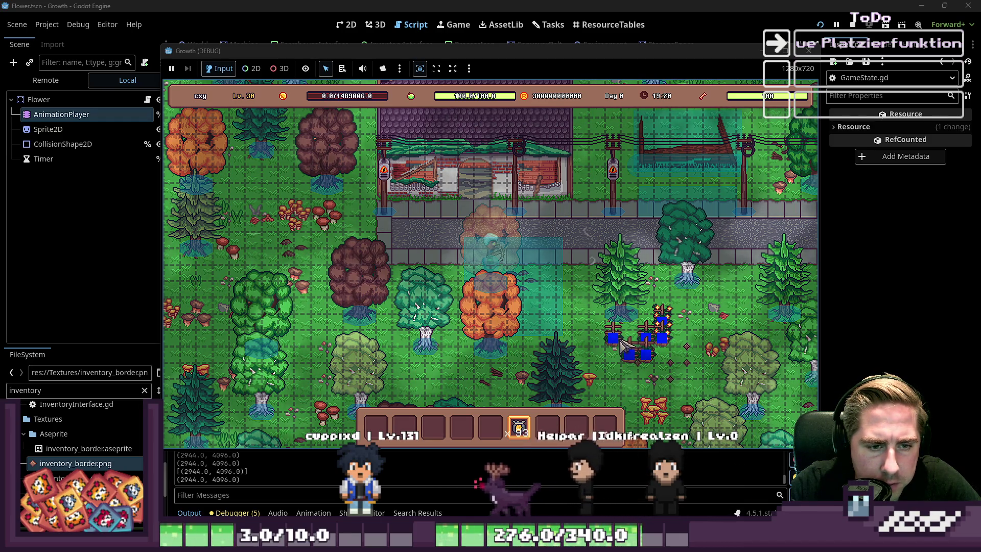
pyautogui.click(613, 353)
pyautogui.click(630, 354)
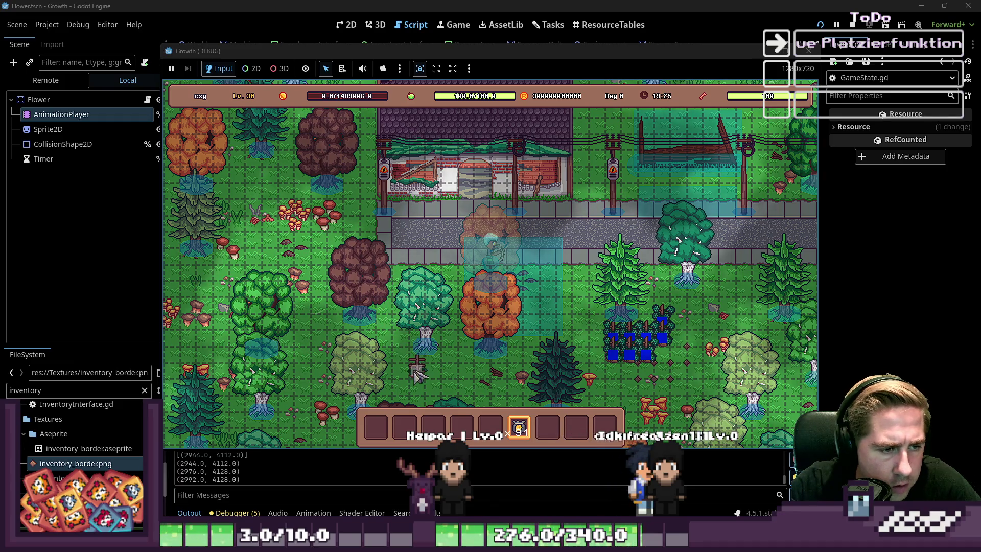
pyautogui.click(449, 339)
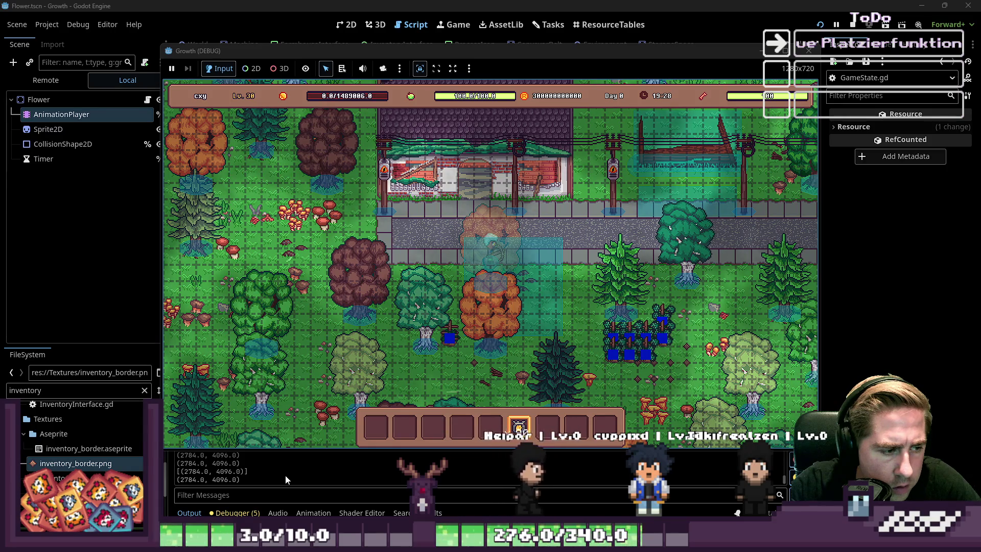
pyautogui.click(738, 283)
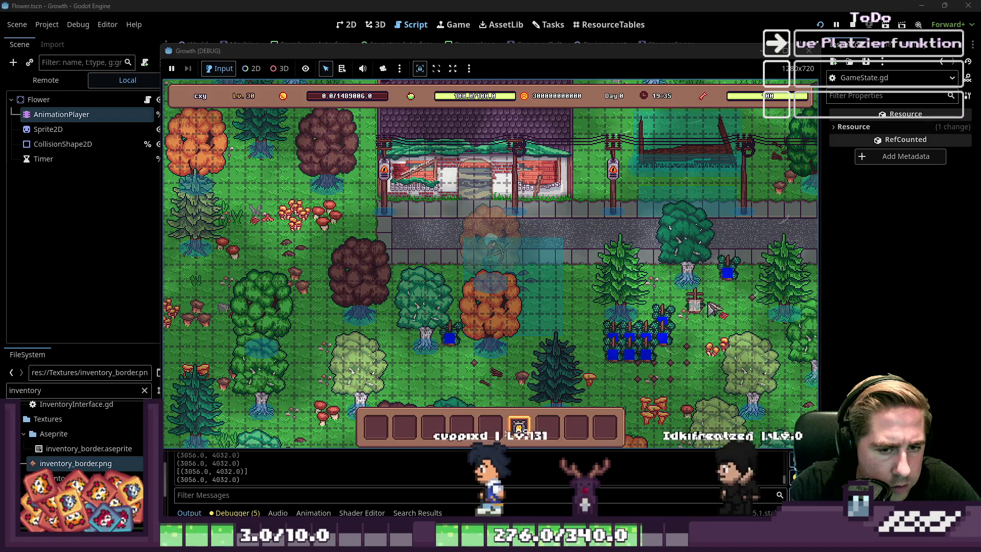
pyautogui.click(704, 314)
pyautogui.click(680, 327)
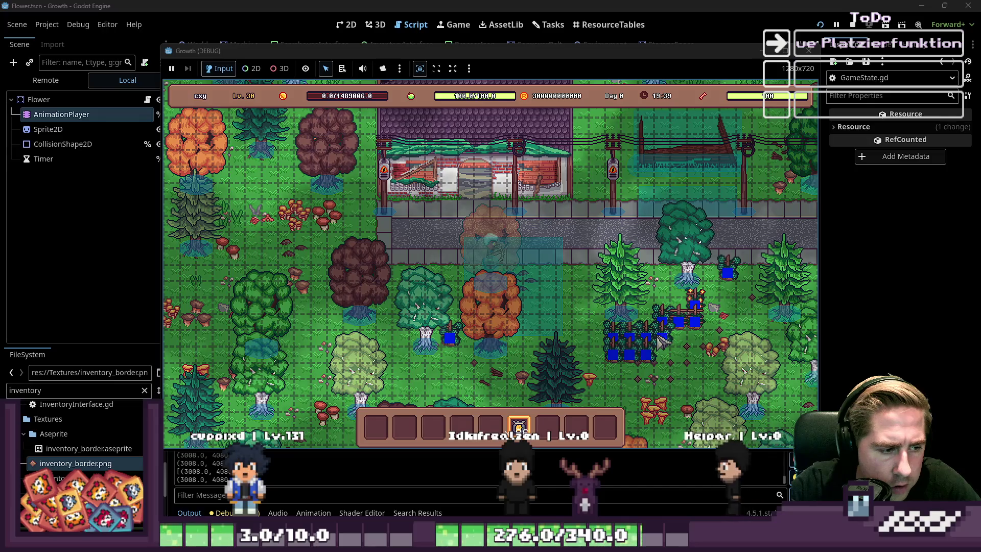
pyautogui.click(808, 50)
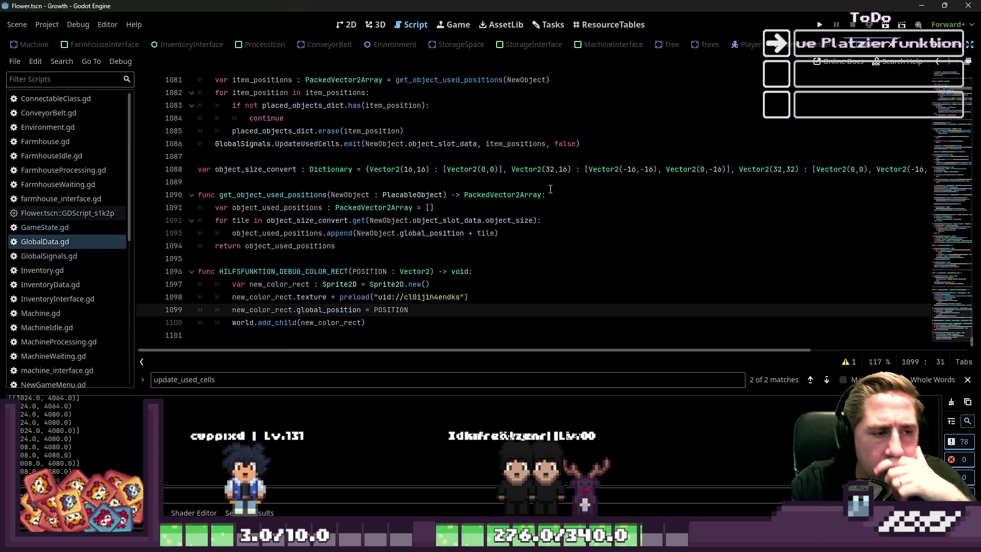
# Look over the body of the HILFSFUNKTION_DEBUG_COLOR_RECT helper
pyautogui.scroll(3, 550, 189)
pyautogui.scroll(-3, 512, 226)
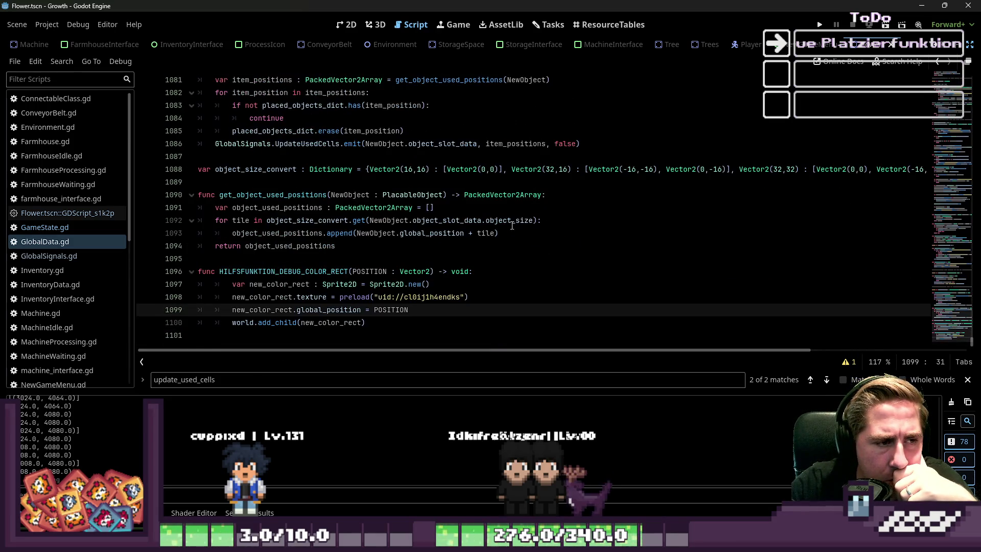
pyautogui.click(299, 282)
pyautogui.moveTo(365, 322)
pyautogui.mouseDown()
pyautogui.moveTo(233, 310)
pyautogui.moveTo(194, 287)
pyautogui.mouseUp()
pyautogui.click(266, 271)
pyautogui.scroll(8, 354, 237)
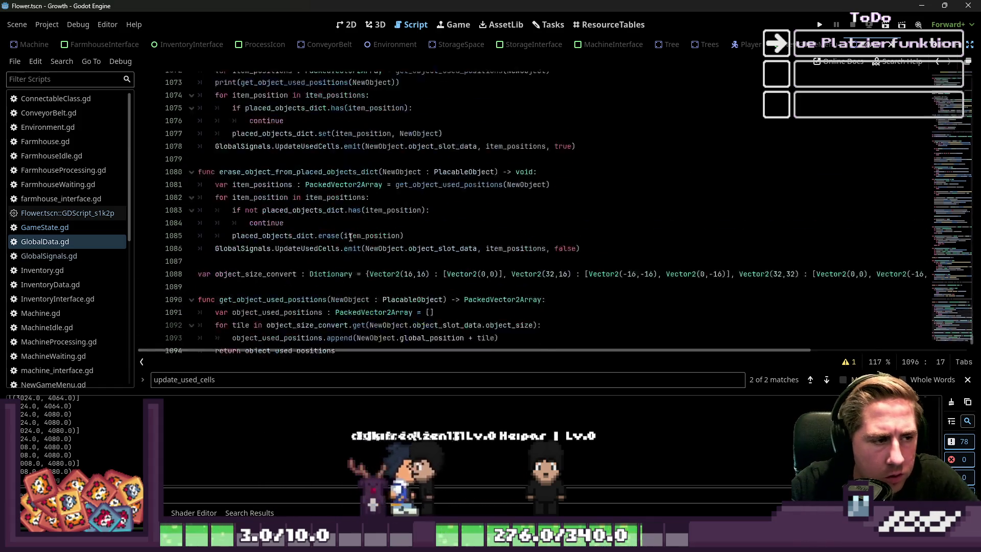
# Jump to update_used_cells and review its print line and get_or_add call
pyautogui.hotkey('ctrl', 'f')
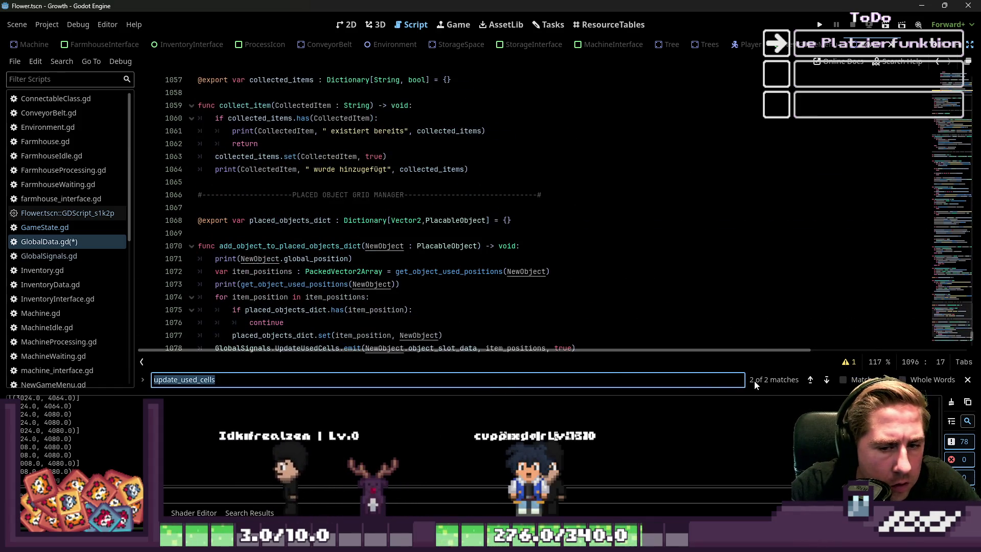
pyautogui.click(810, 380)
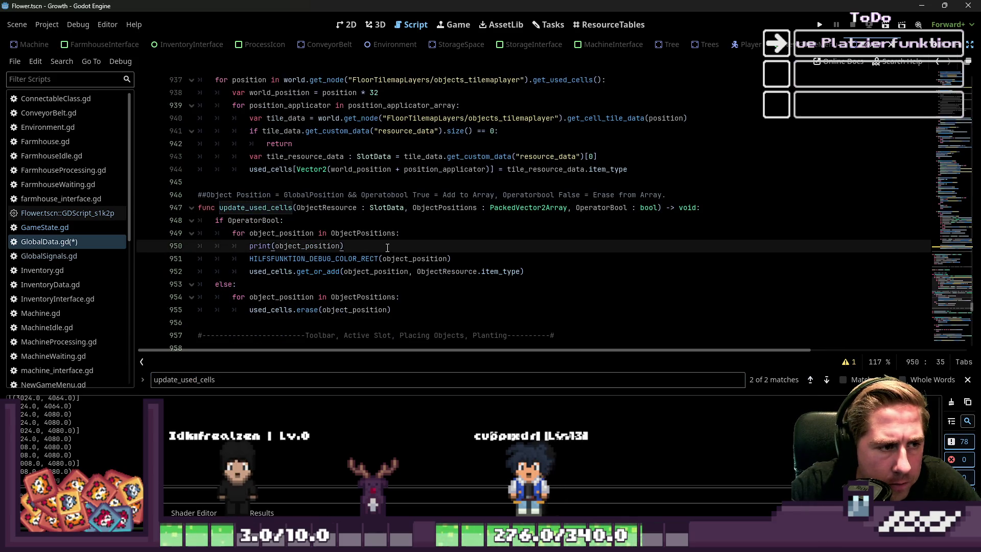
pyautogui.moveTo(346, 245)
pyautogui.mouseDown()
pyautogui.moveTo(225, 256)
pyautogui.moveTo(236, 248)
pyautogui.mouseUp()
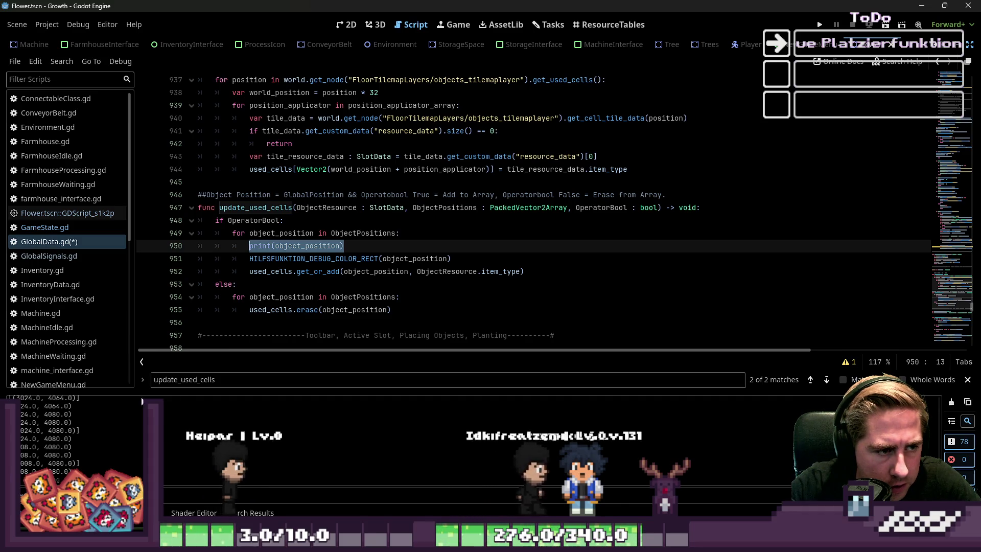
pyautogui.click(305, 259)
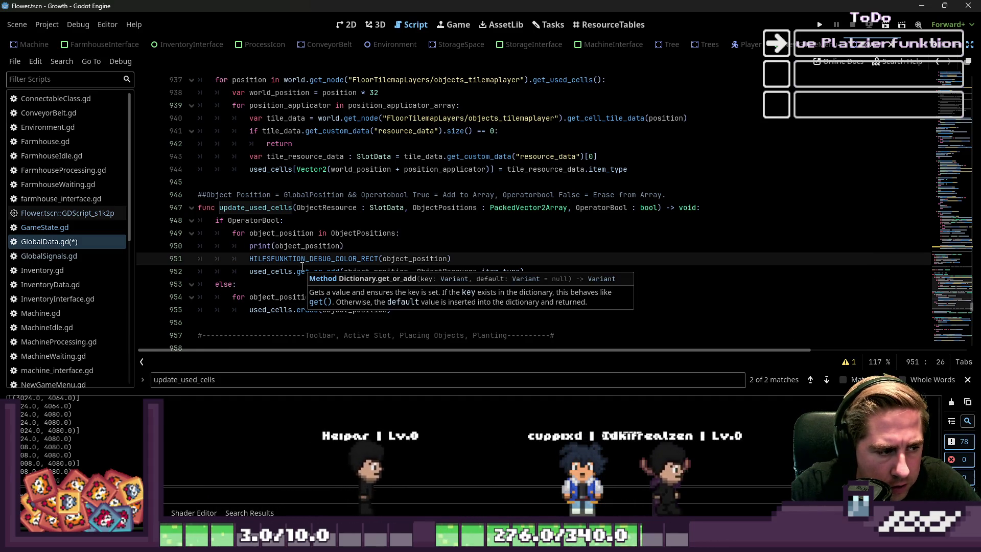
pyautogui.click(306, 272)
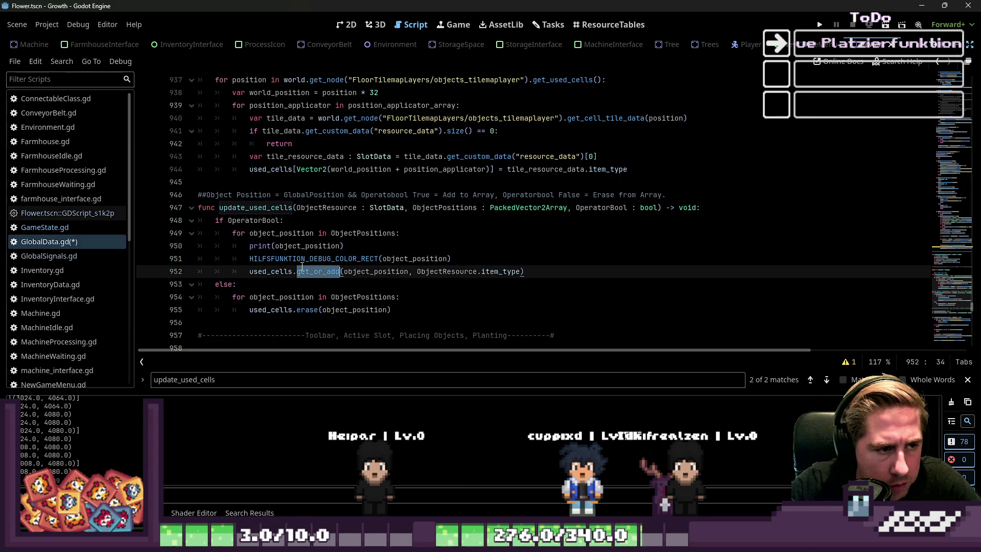
pyautogui.doubleClick(307, 258)
pyautogui.scroll(-10, 384, 302)
pyautogui.scroll(-20, 385, 302)
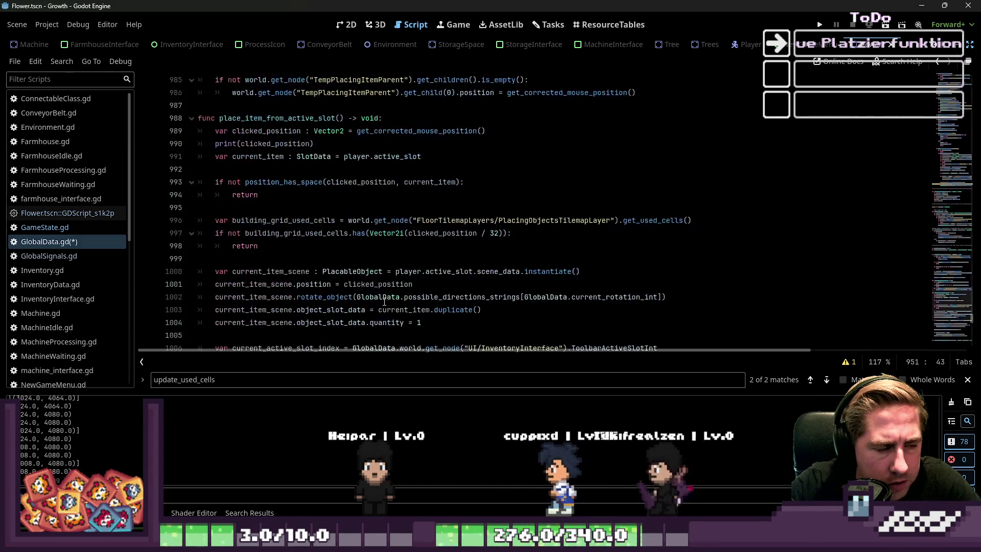
pyautogui.scroll(-5, 385, 302)
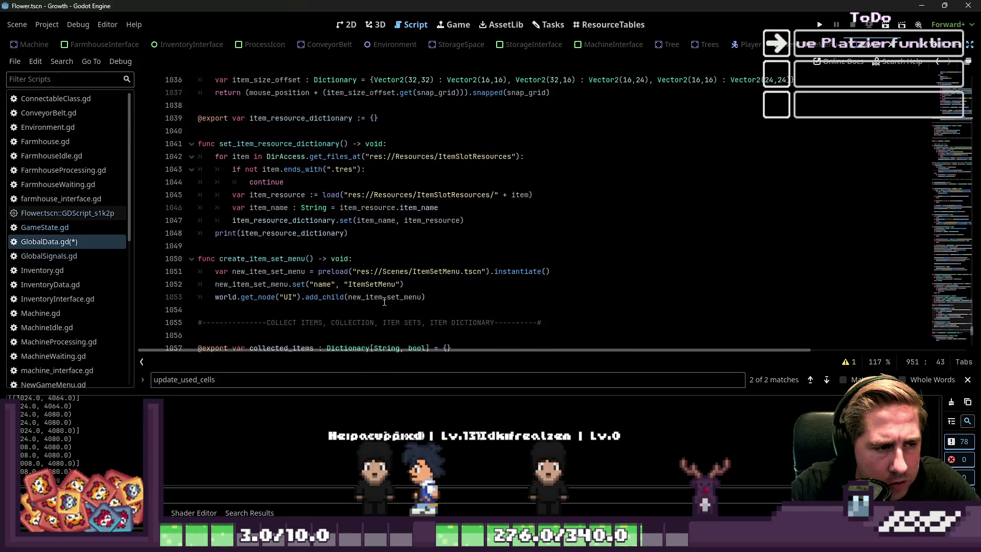
pyautogui.scroll(4, 384, 302)
pyautogui.scroll(20, 384, 302)
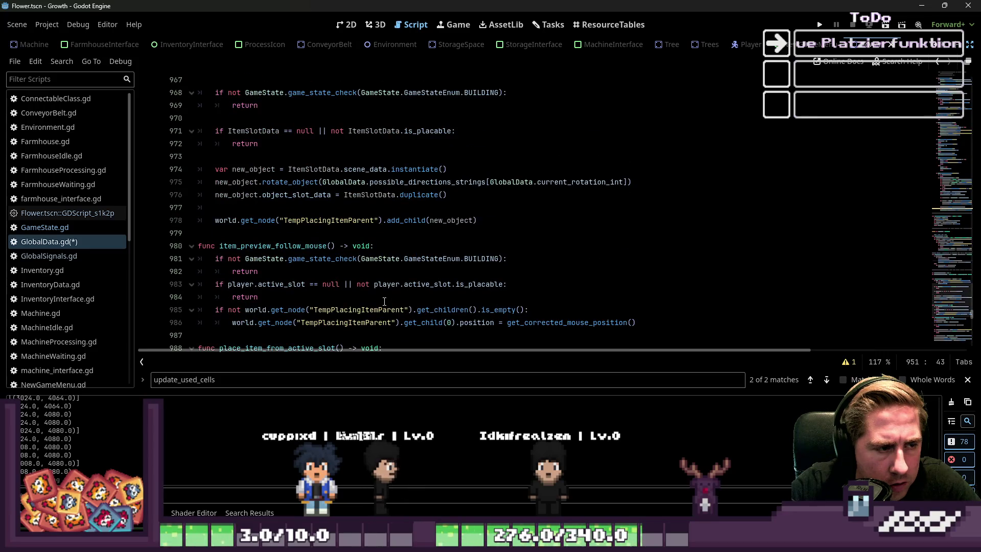
# Run the game again with F5
pyautogui.click(347, 26)
pyautogui.click(409, 24)
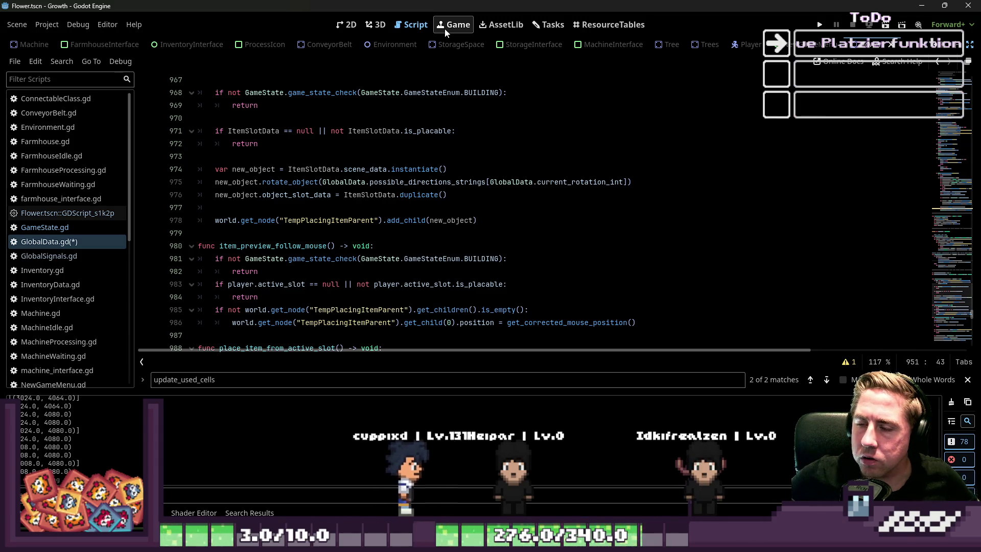
pyautogui.press('F5')
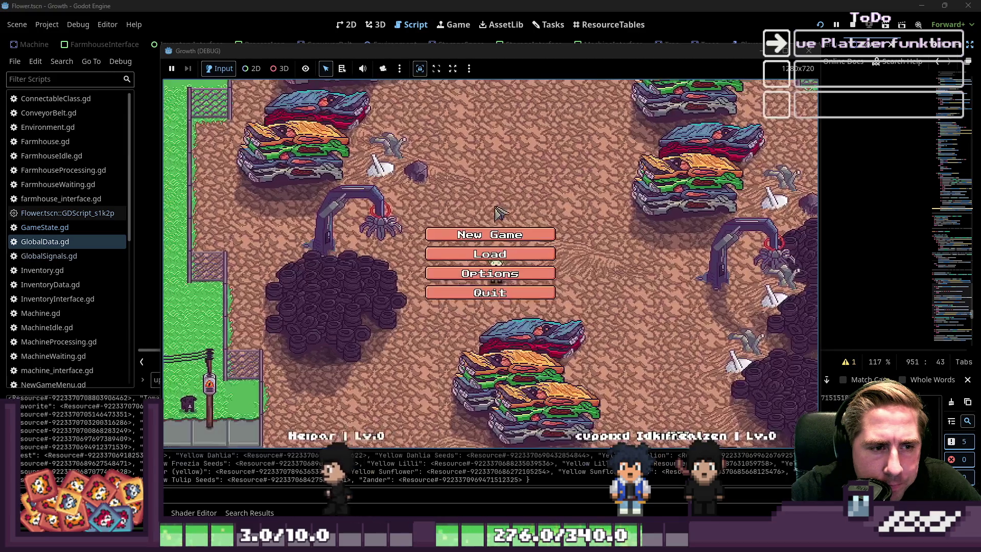
# Start a new game as character 'vcx' and move an inventory item into hotbar slot 3
pyautogui.click(500, 220)
pyautogui.write('vcx')
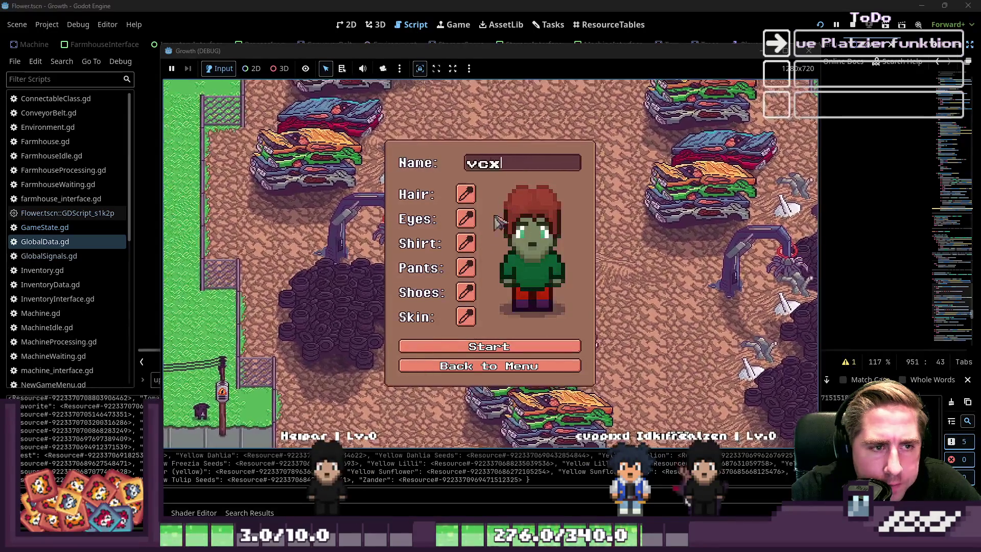
pyautogui.press('Return')
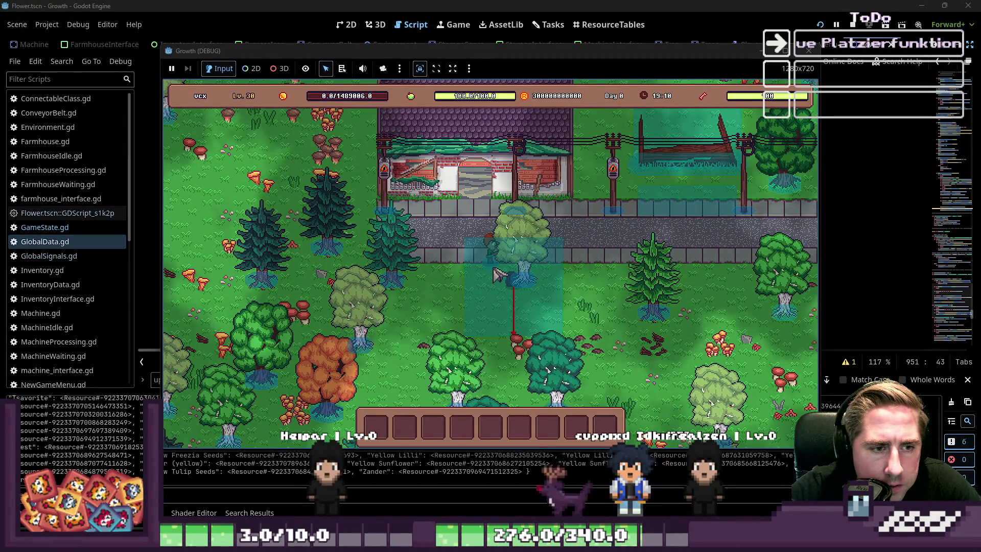
pyautogui.press('i')
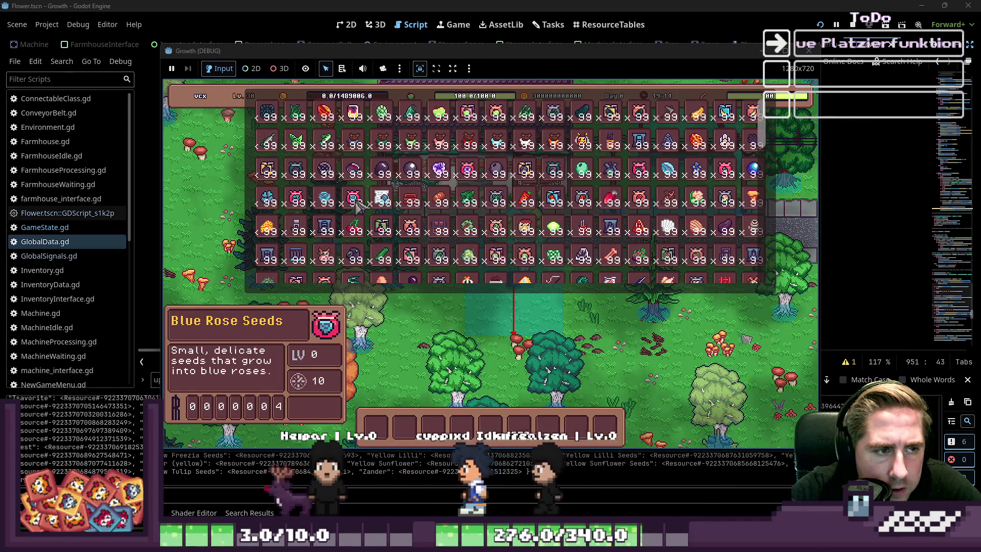
pyautogui.press('3')
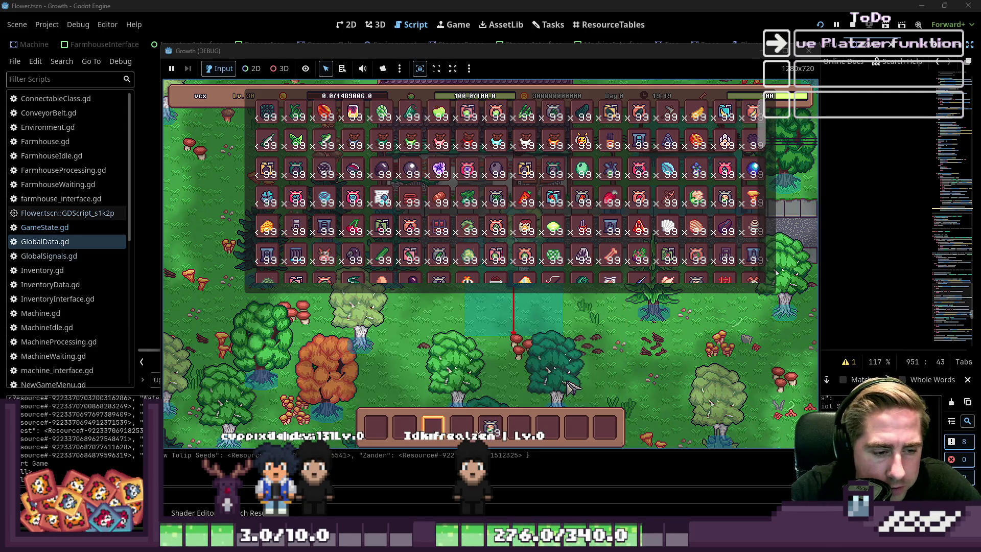
pyautogui.press('i')
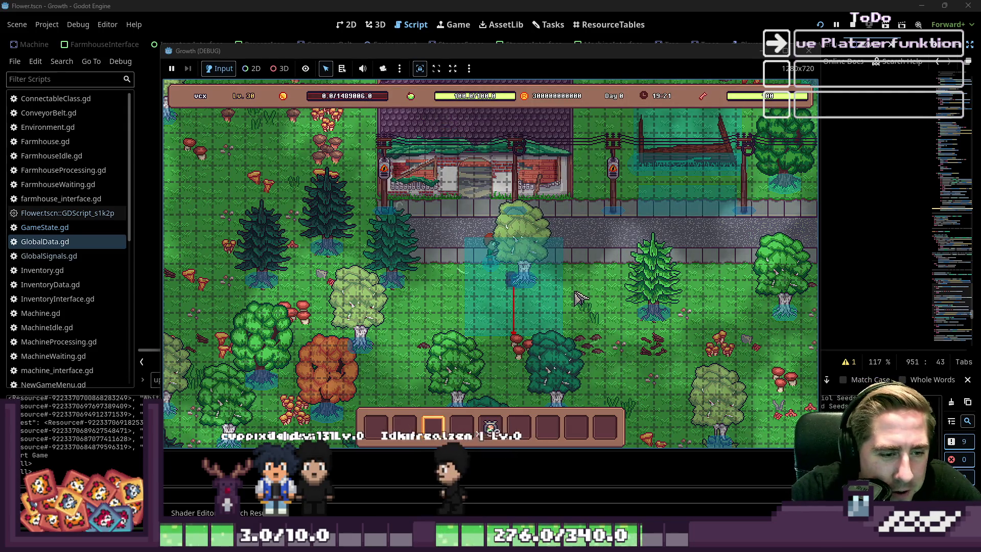
pyautogui.scroll(-2, 577, 298)
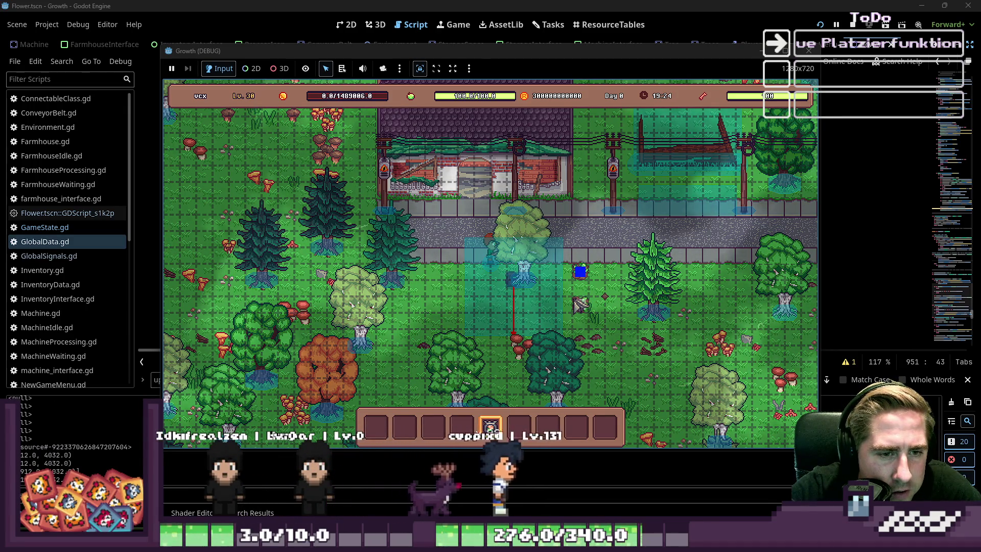
# Plant two seeds and place four blocks on the grass to check their markers, then stop the game
pyautogui.click(427, 313)
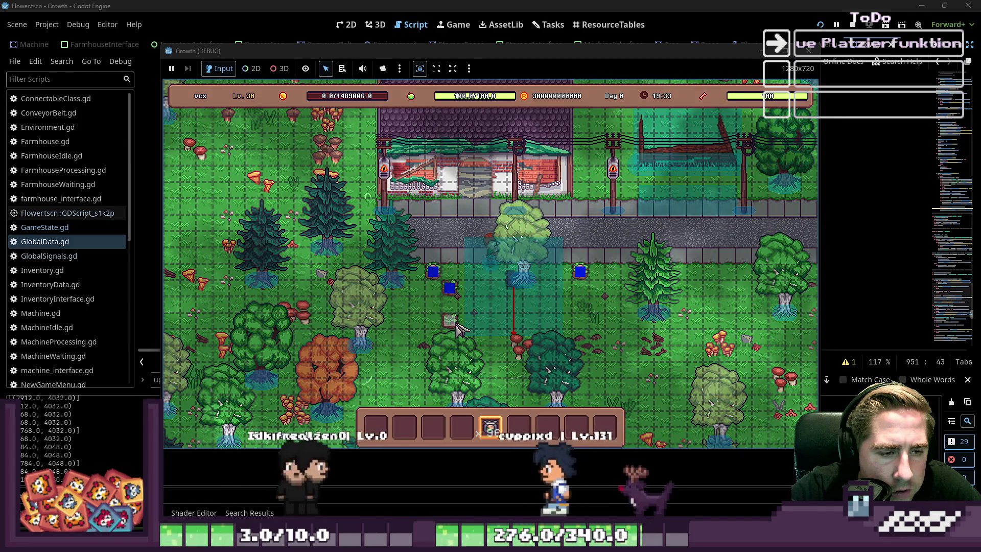
pyautogui.click(436, 298)
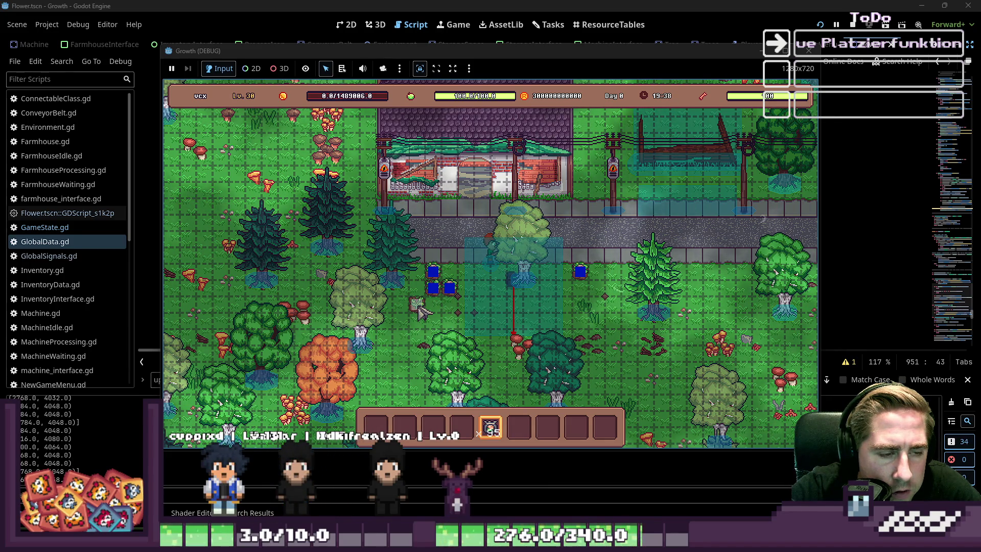
pyautogui.click(450, 276)
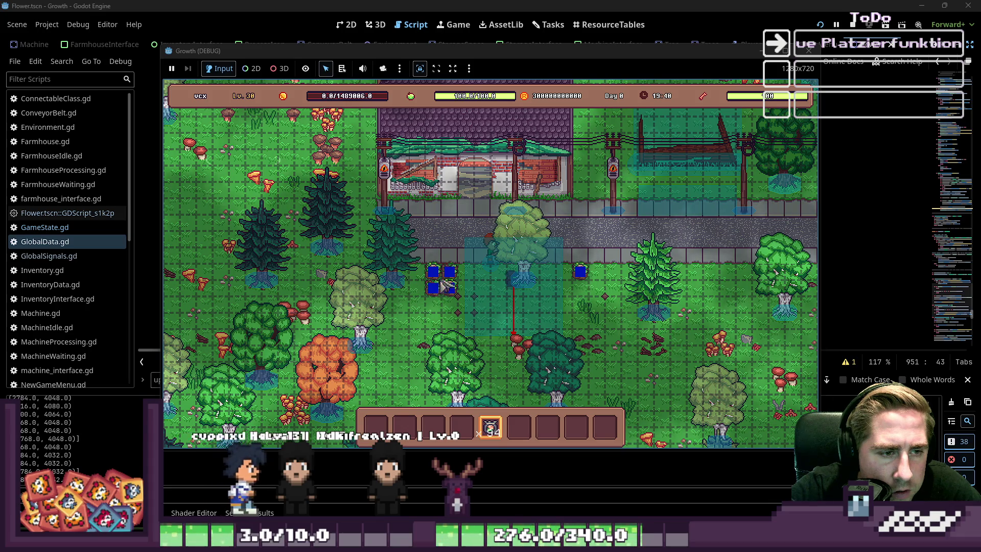
pyautogui.click(417, 276)
pyautogui.click(417, 292)
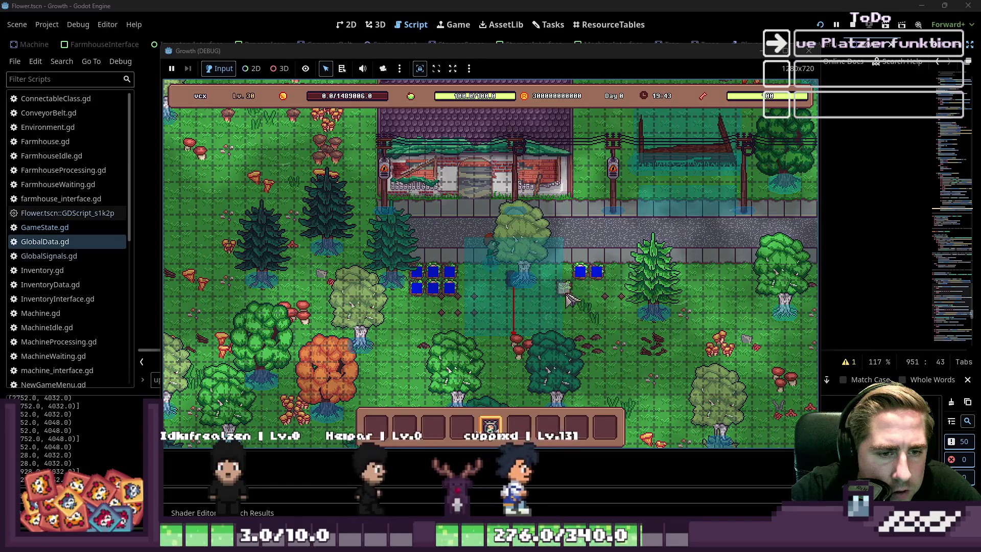
pyautogui.click(566, 273)
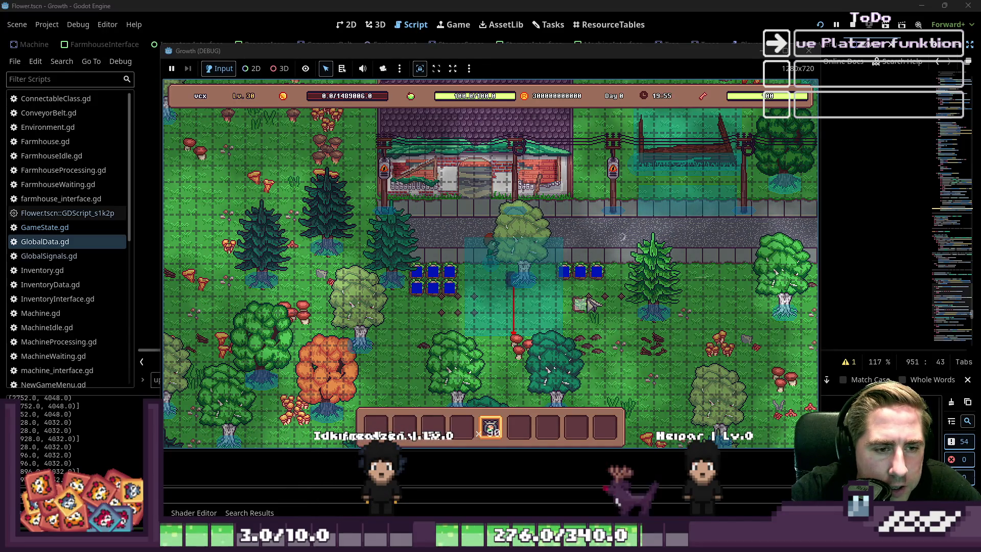
pyautogui.press('F8')
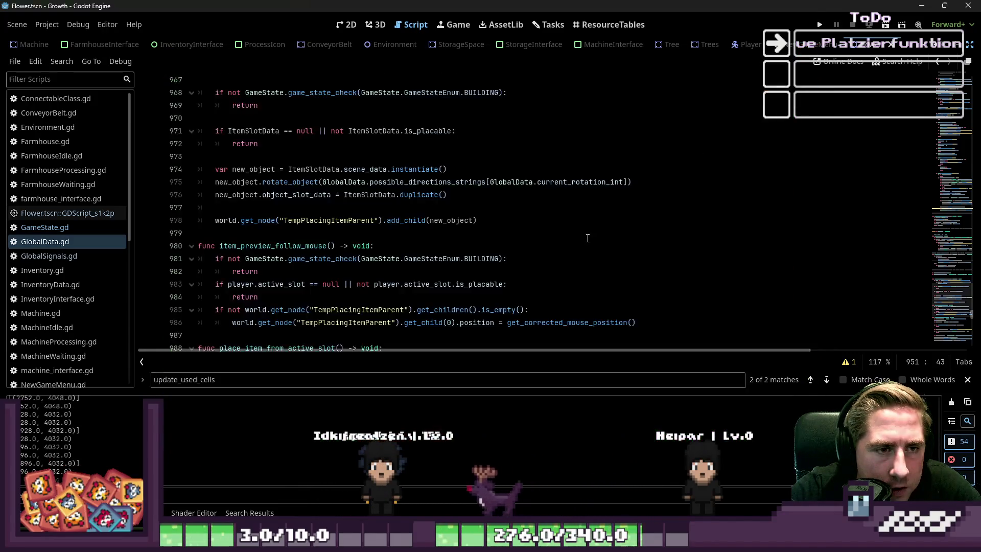
# In GlobalData.gd, change the first object_size_convert offset from 0,0 to Vector2(-32,-32)
pyautogui.click(349, 24)
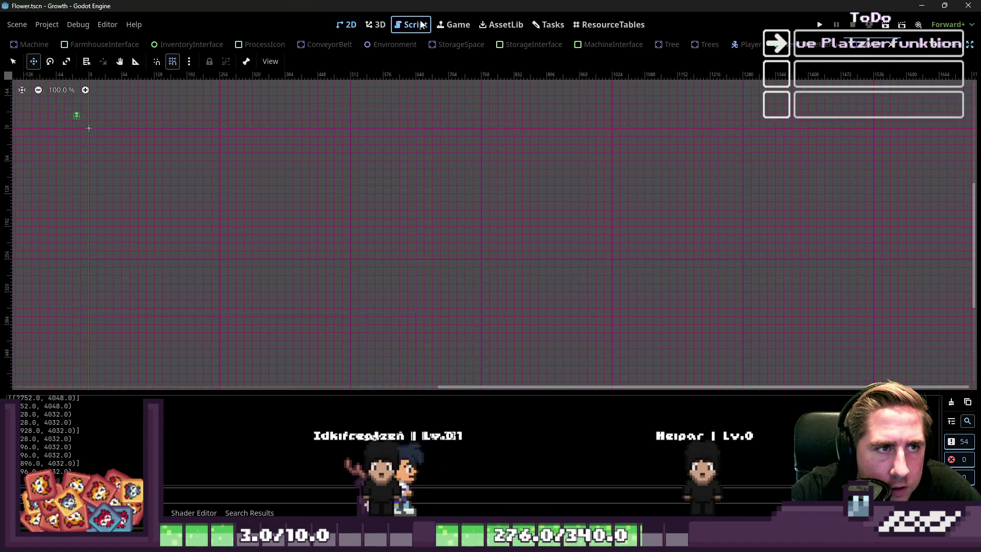
pyautogui.click(412, 24)
pyautogui.scroll(-20, 426, 198)
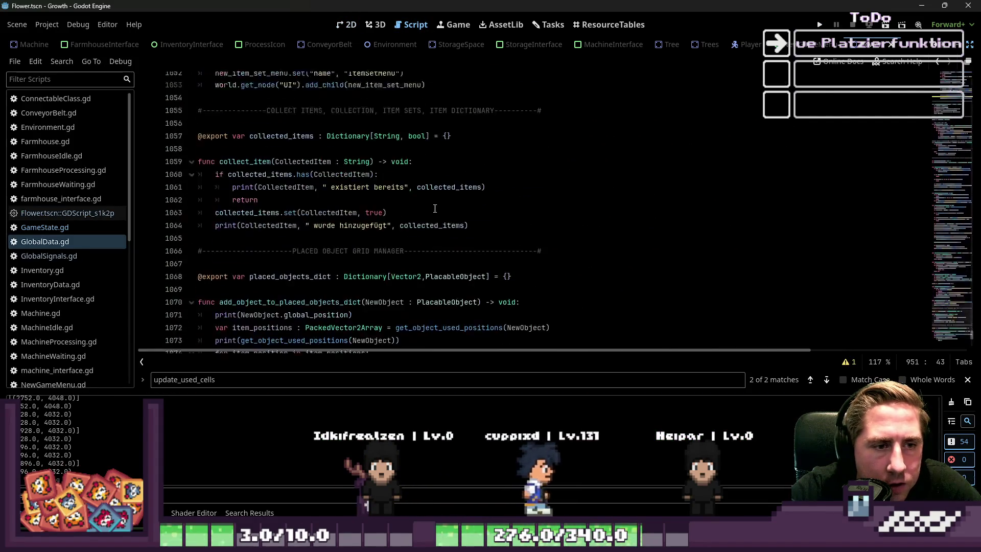
pyautogui.scroll(3, 437, 207)
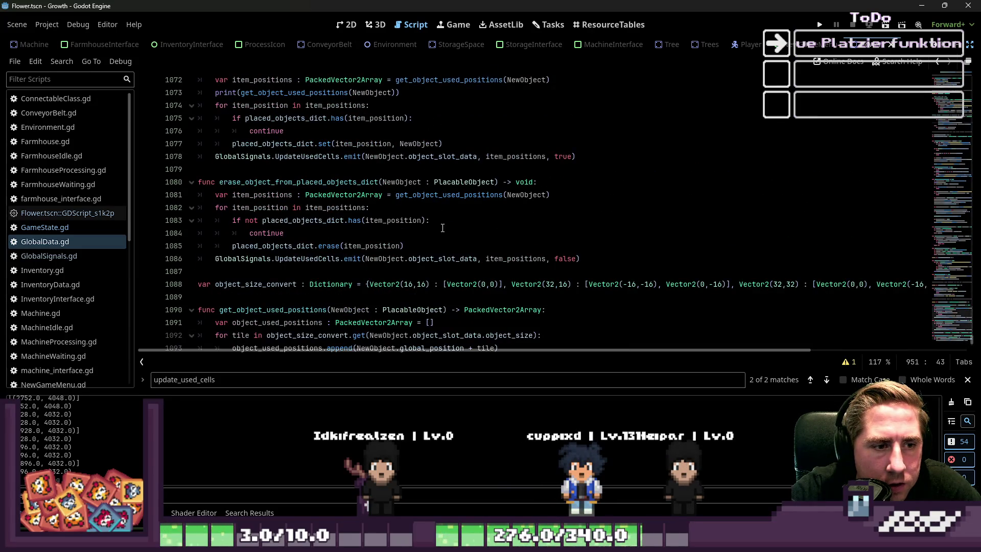
pyautogui.scroll(-1, 436, 237)
pyautogui.click(413, 248)
pyautogui.scroll(-2, 395, 277)
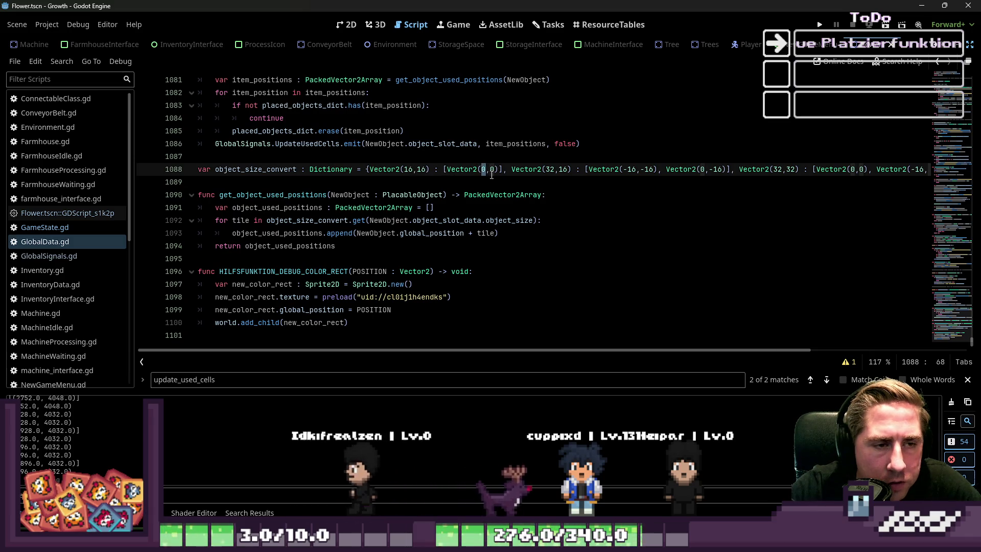
pyautogui.press('BackSpace')
pyautogui.write('-32,-')
pyautogui.press('Delete')
pyautogui.press('Delete')
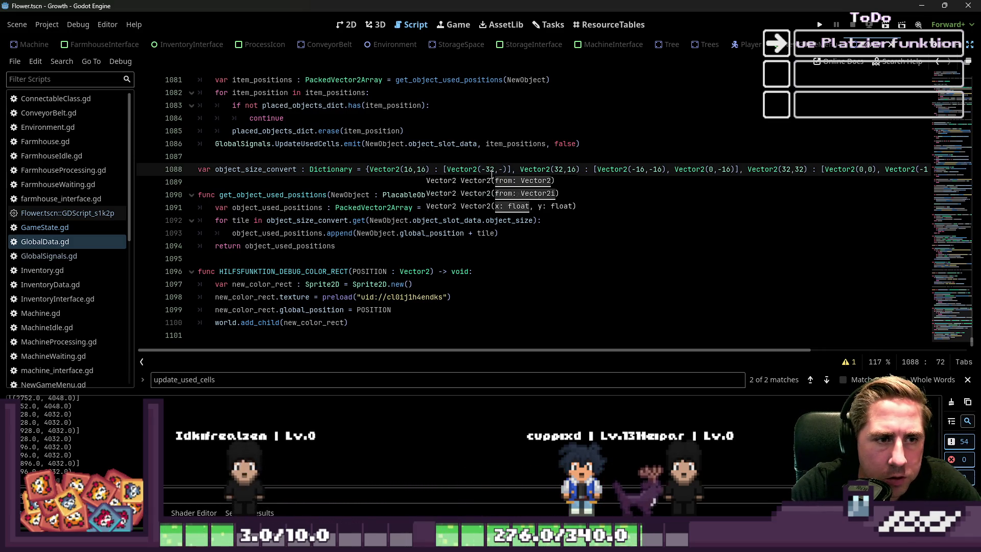
pyautogui.write('32')
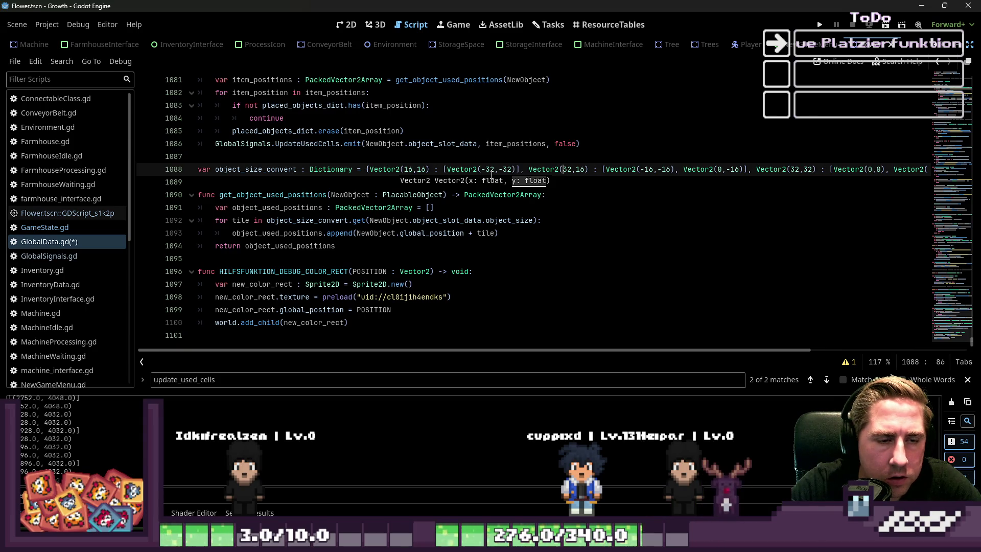
# Adjust the next object size's offset to Vector2(-16,-32)
pyautogui.press('Right')
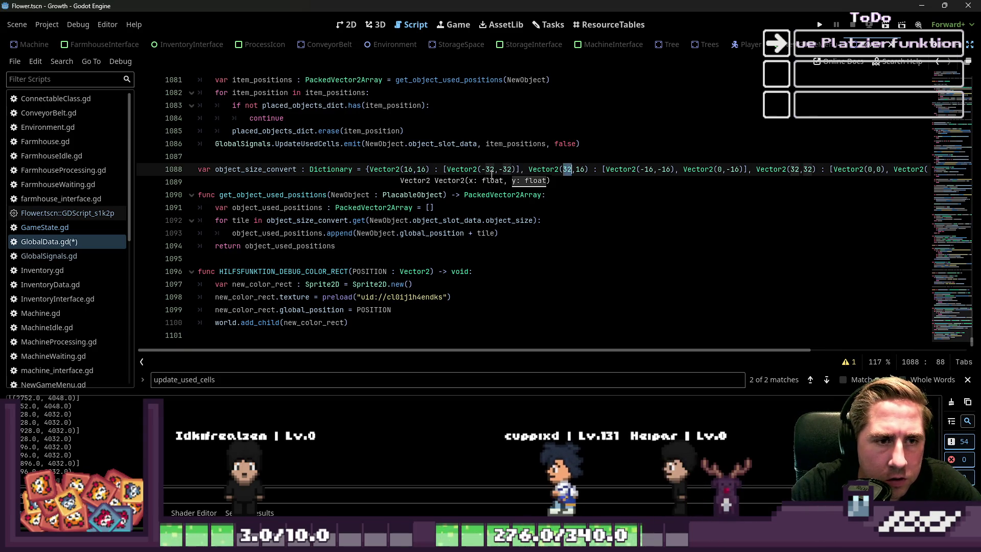
pyautogui.press('Right')
pyautogui.press('Right')
pyautogui.press('Right')
pyautogui.press('Right')
pyautogui.press('Right')
pyautogui.press('Right')
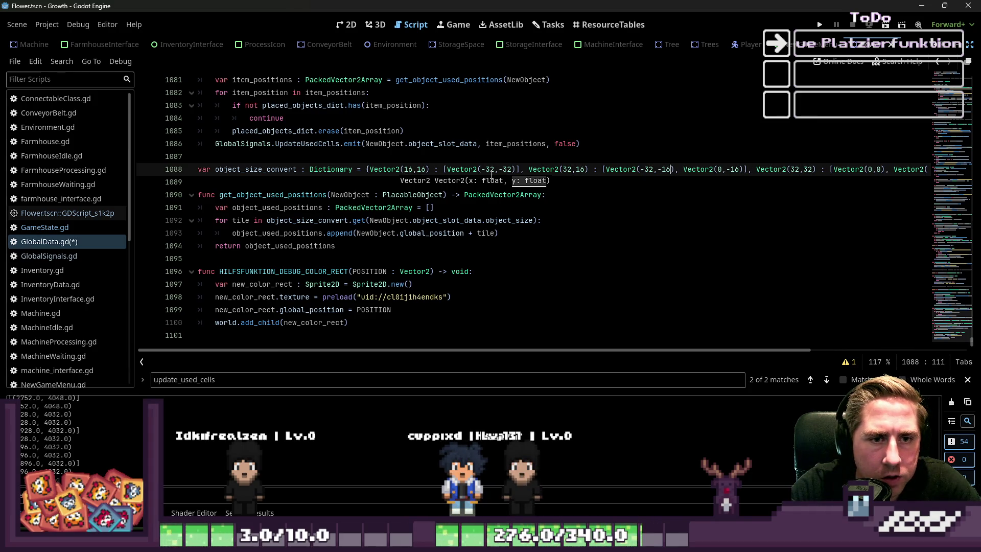
pyautogui.write('32')
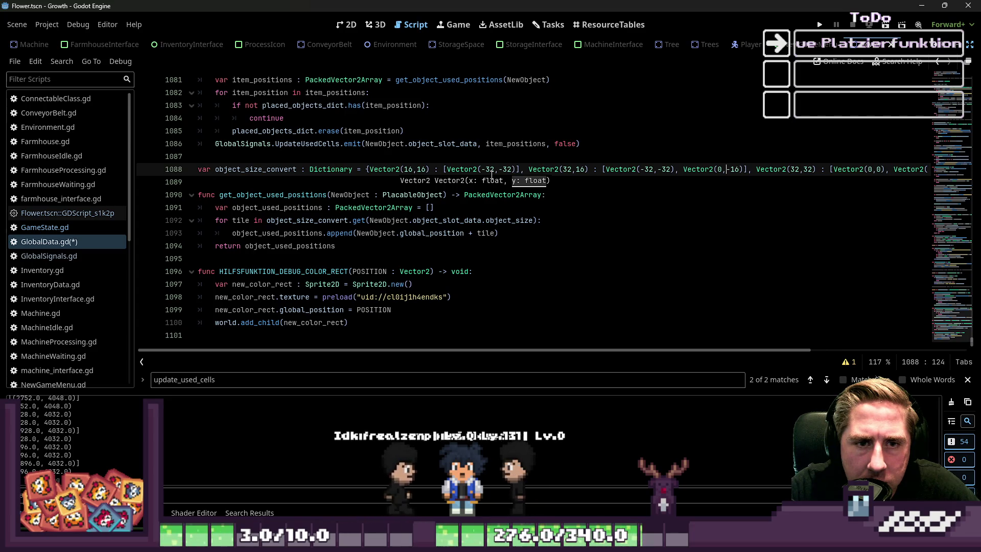
pyautogui.press('Left')
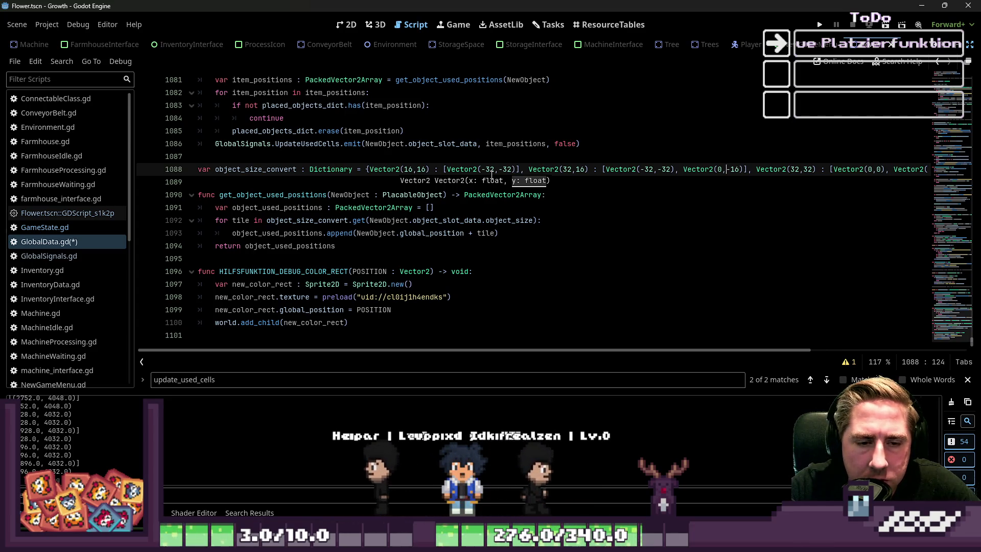
pyautogui.press('Right')
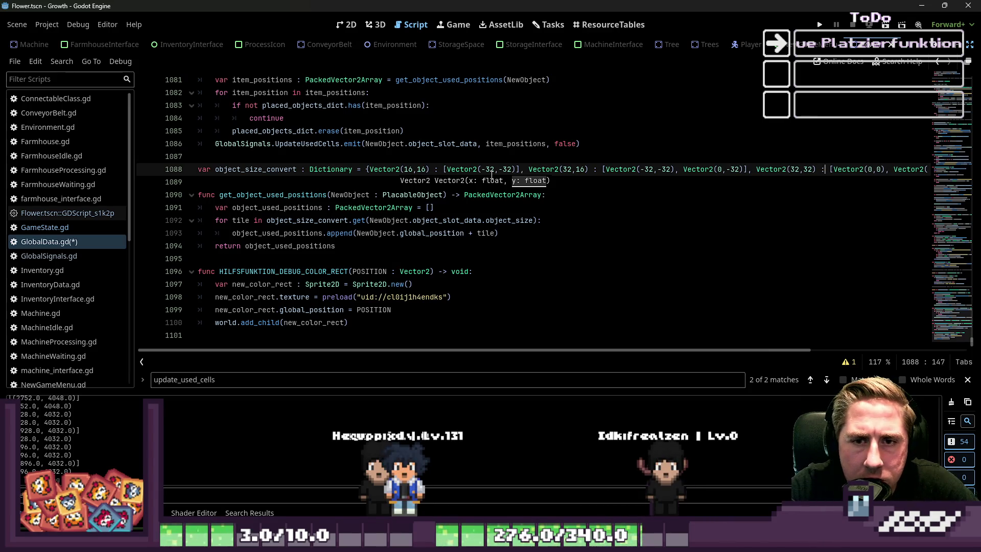
pyautogui.press('Right')
pyautogui.press('Right')
pyautogui.press('Right')
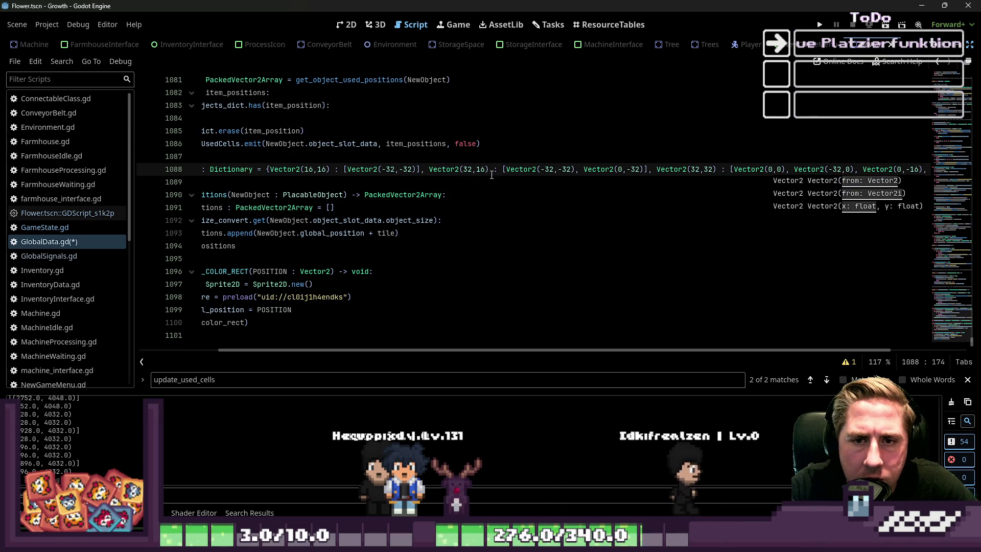
pyautogui.press('Down')
pyautogui.press('Up')
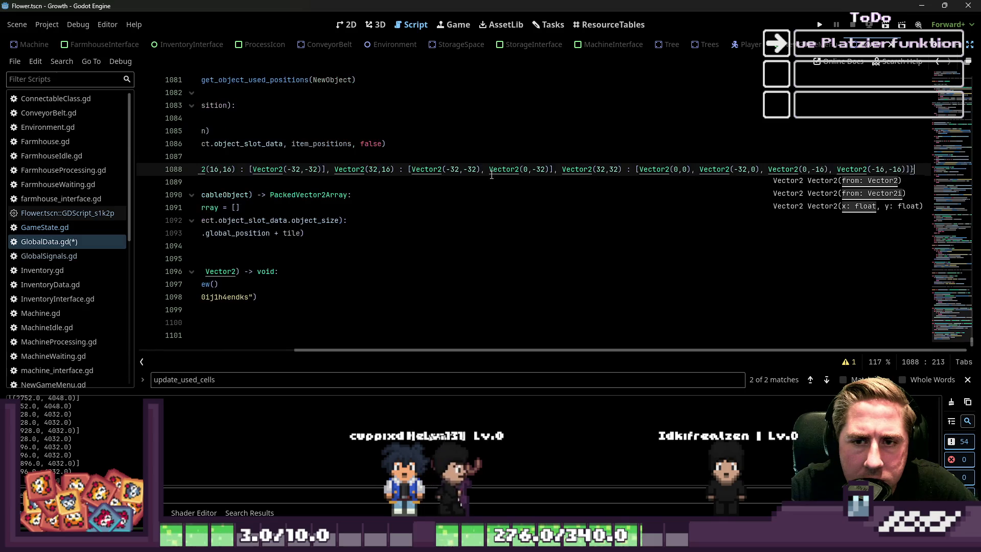
# Rewrite the 32×32 entry's offset as Vector2(-16,-16)
pyautogui.press('Left')
pyautogui.press('Left')
pyautogui.press('Left')
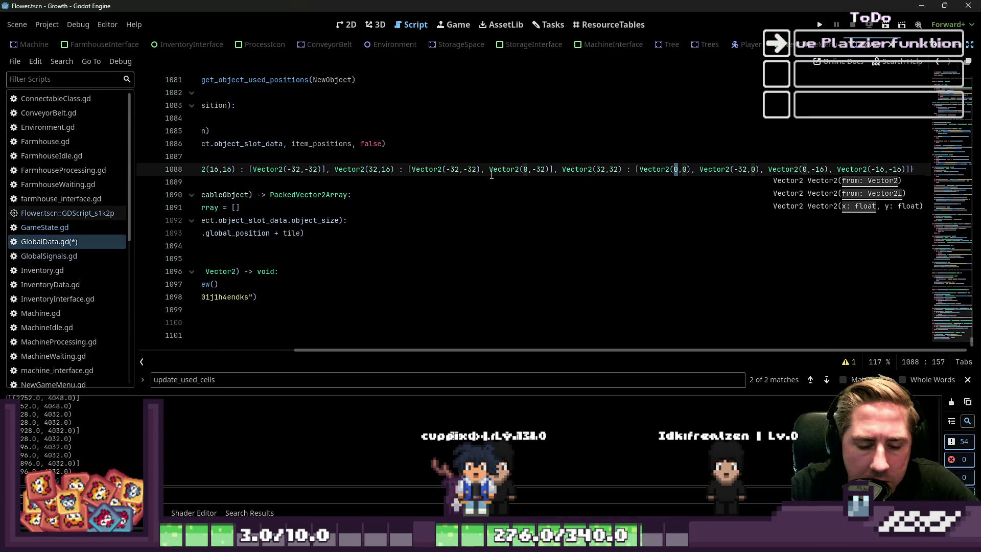
pyautogui.write('6')
pyautogui.press('Right')
pyautogui.press('Delete')
pyautogui.write('-16')
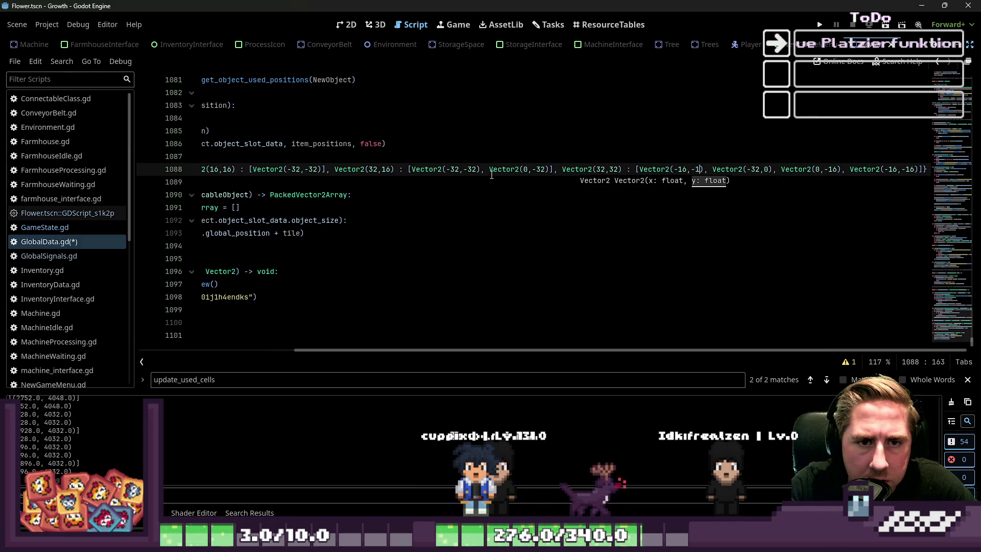
pyautogui.press('Right')
pyautogui.press('Right')
pyautogui.press('Right')
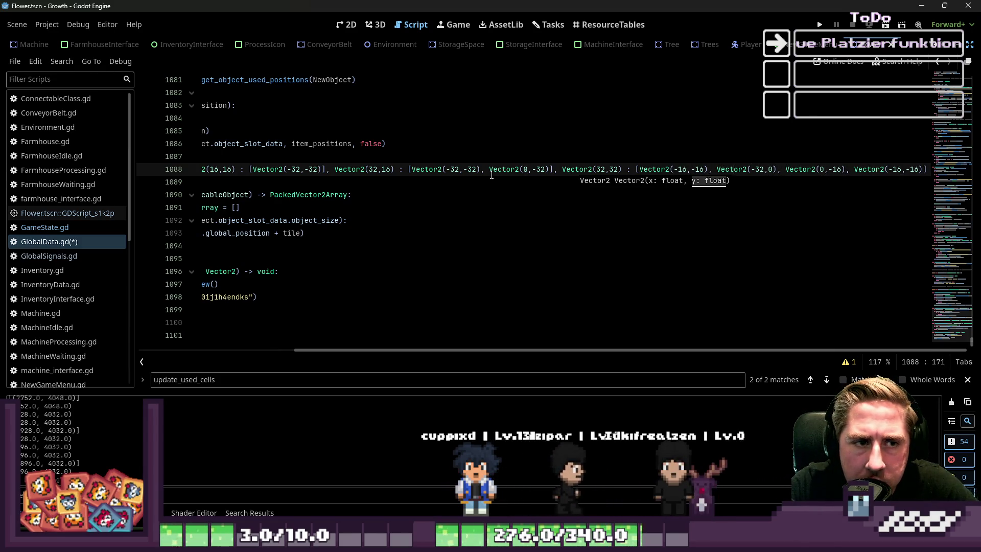
pyautogui.press('Right')
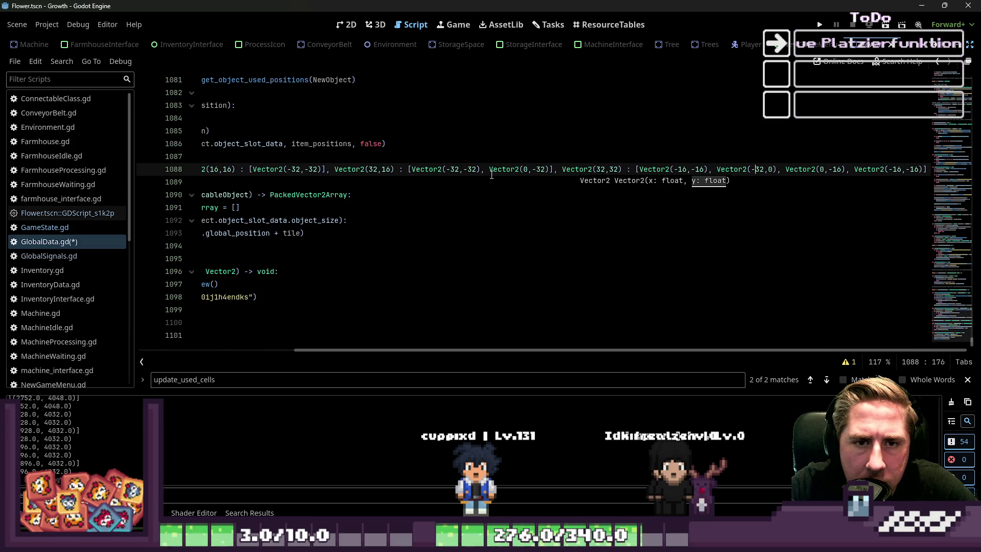
pyautogui.press('Right')
pyautogui.press('Right')
pyautogui.press('Right')
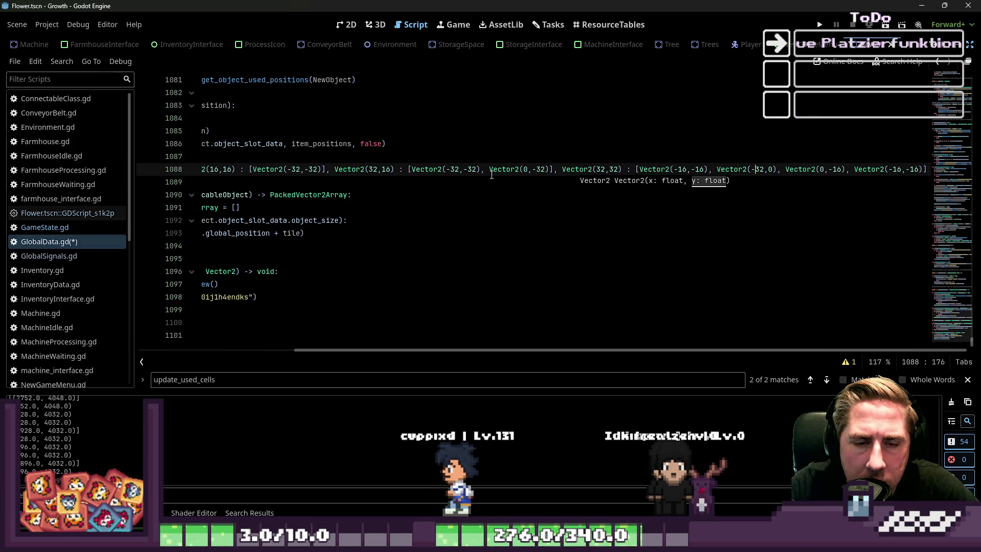
pyautogui.click(493, 259)
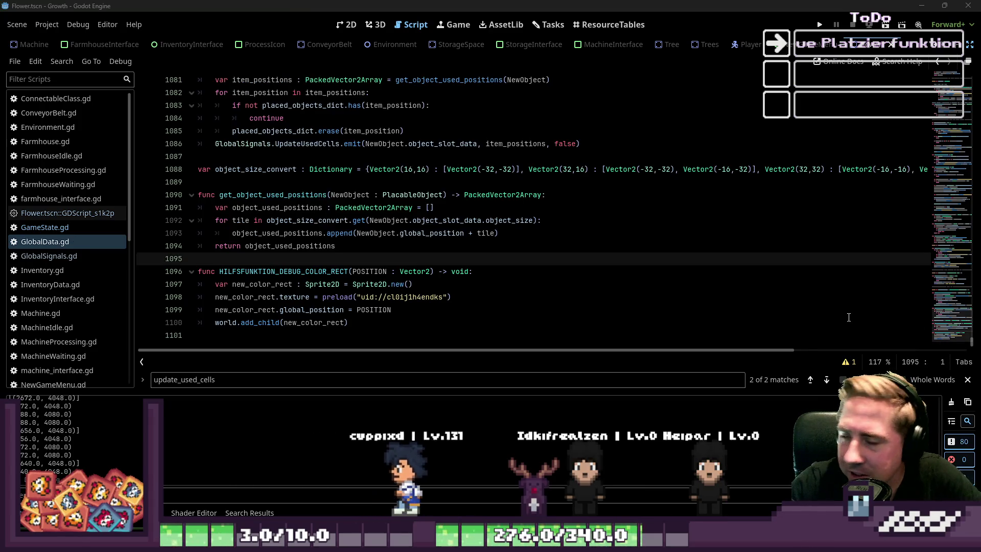
pyautogui.click(493, 335)
pyautogui.hotkey('ctrl', 's')
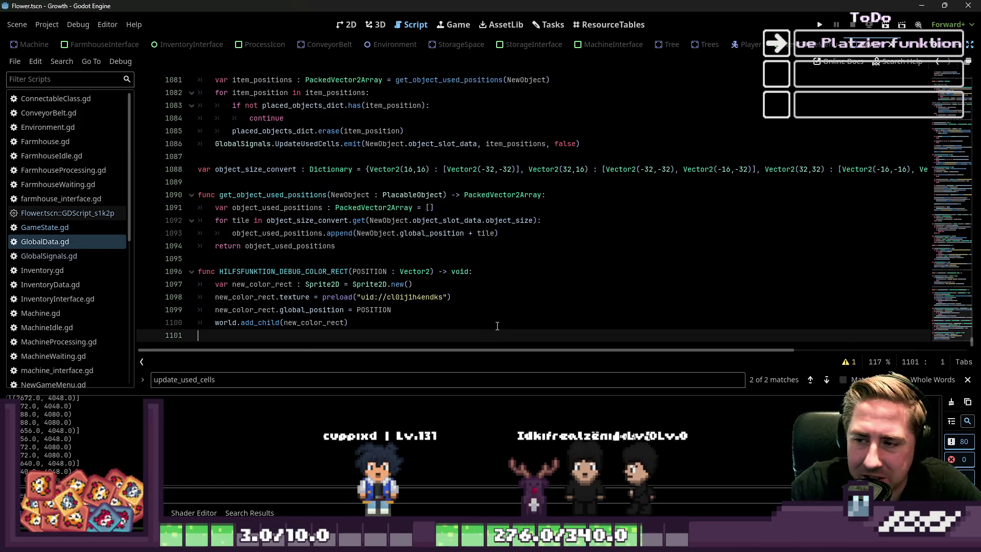